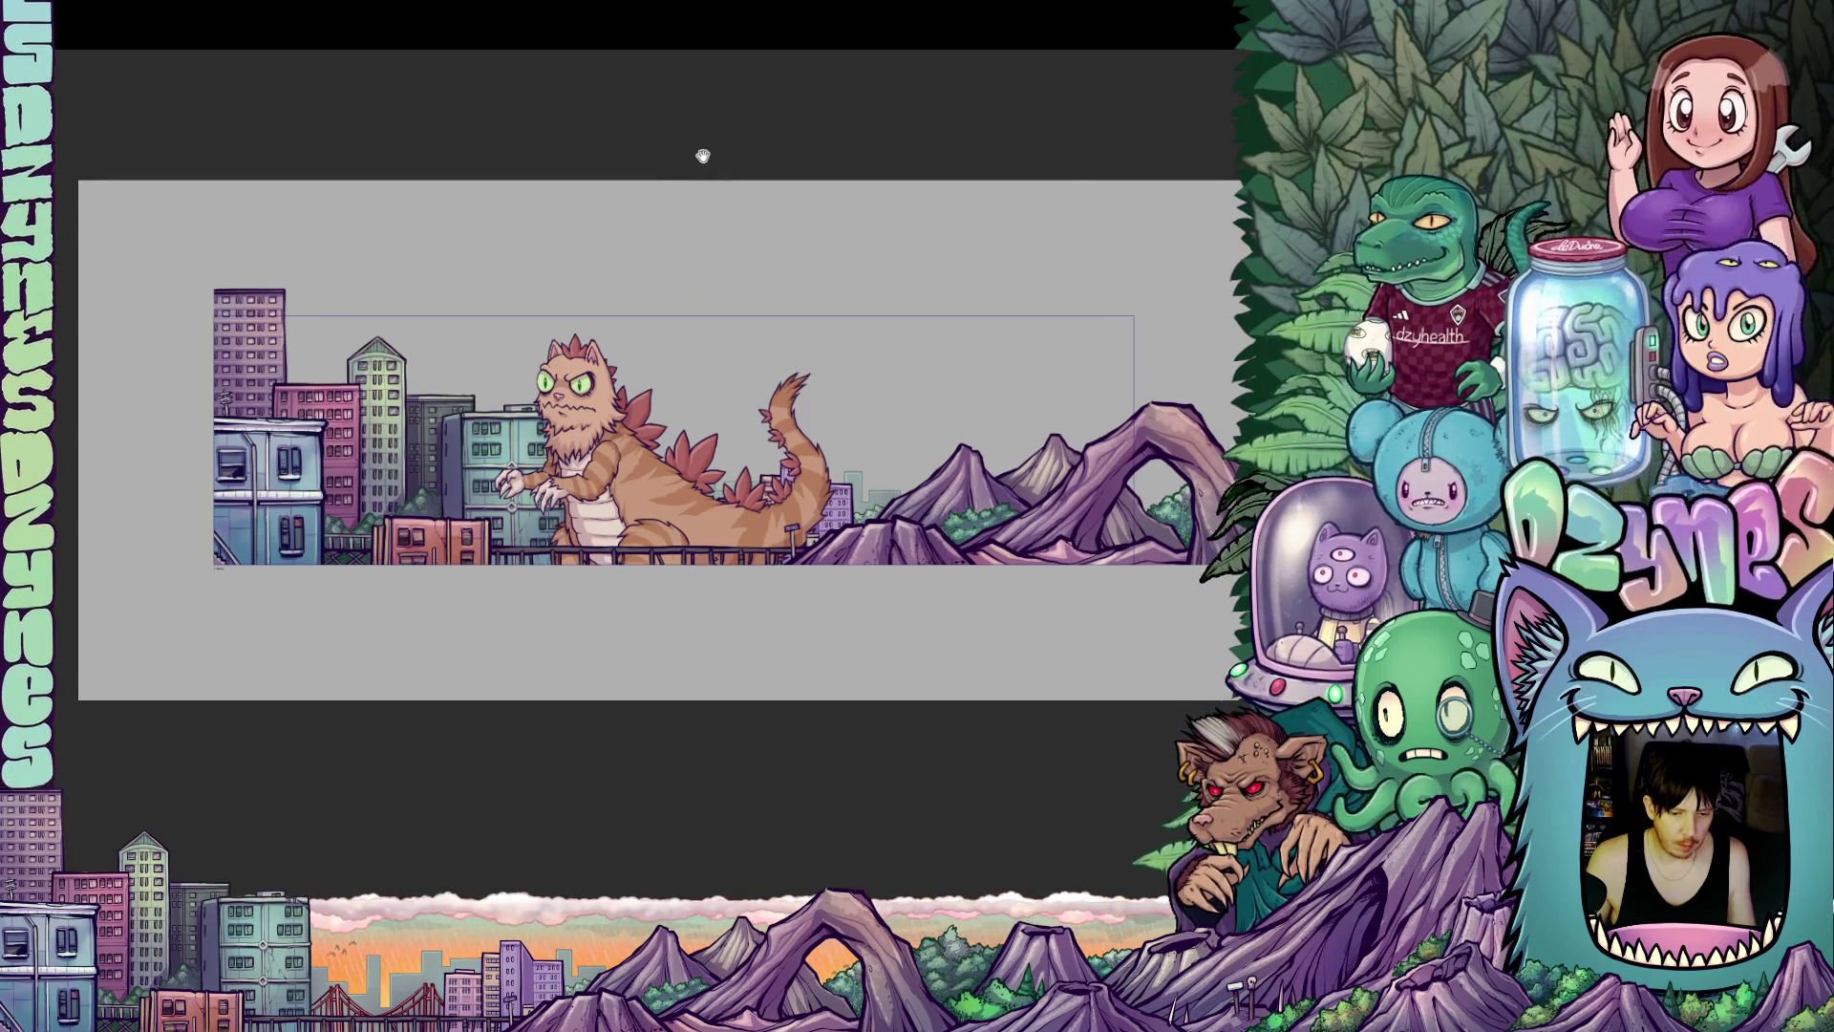
Play the banner animation to preview the kaiju cat moving among the city buildings.
{"action": "key", "text": "space"}
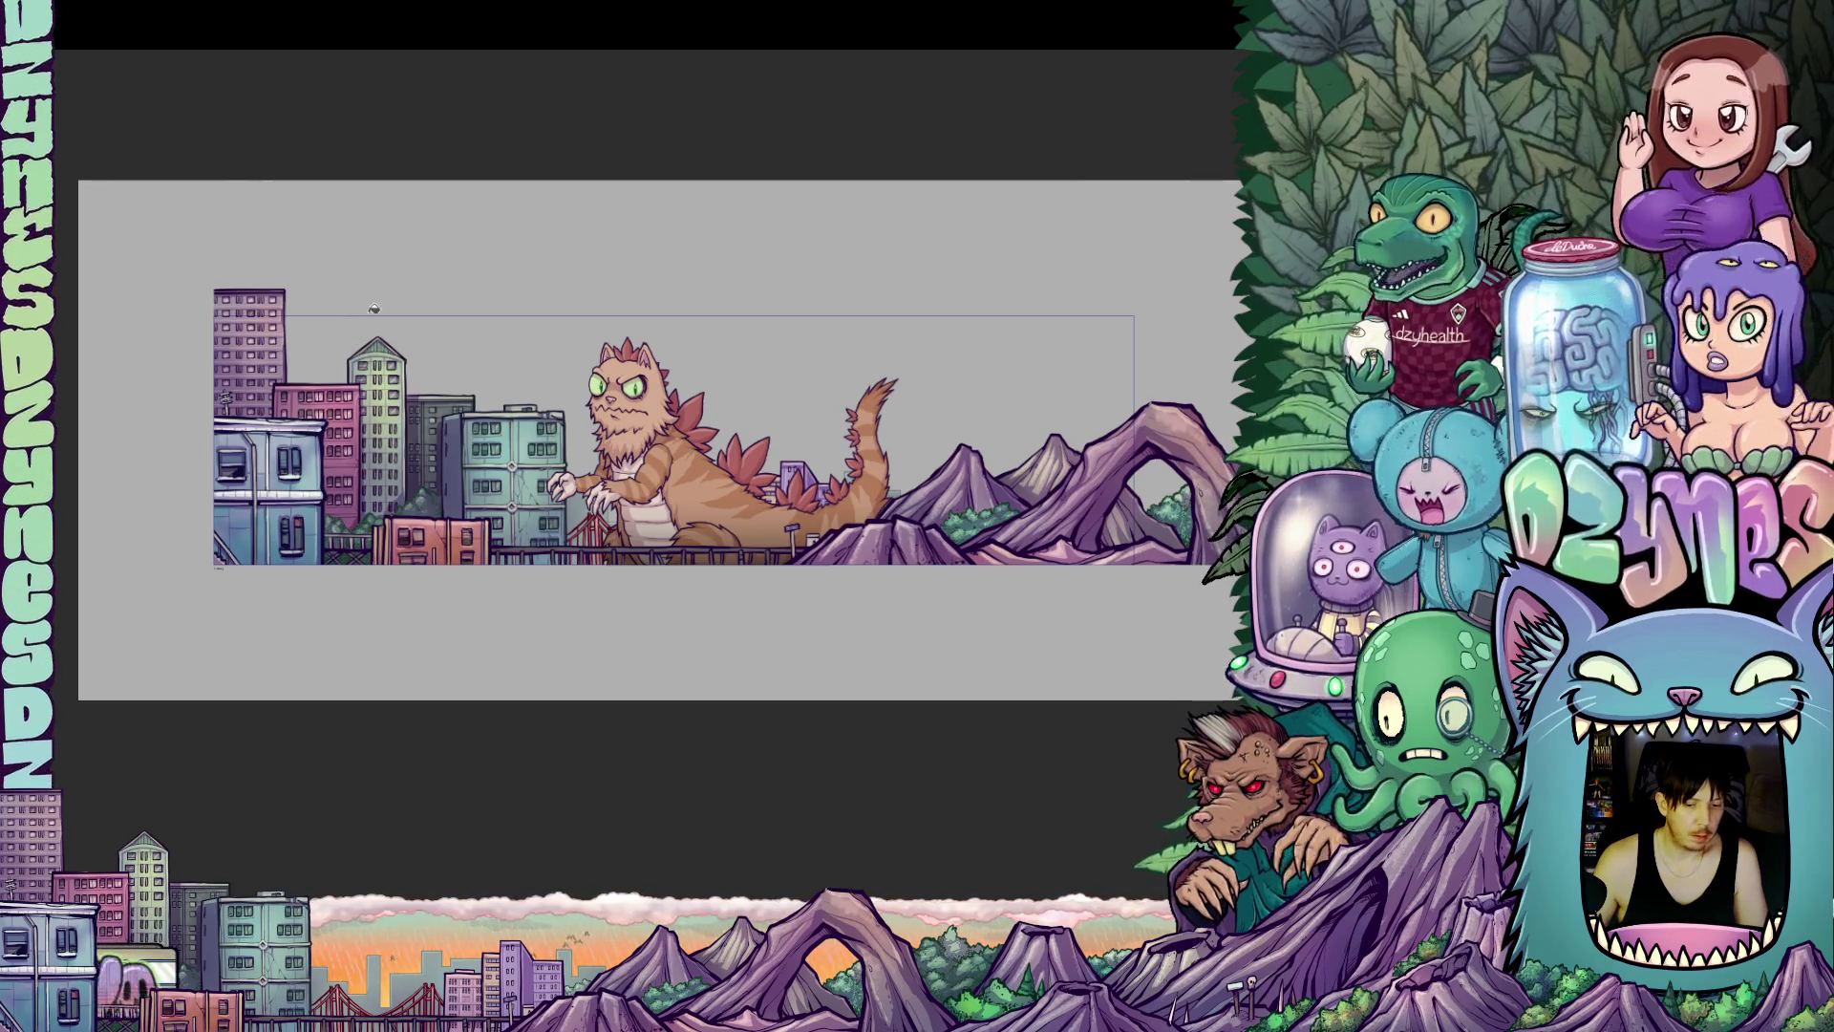
{"action": "scroll", "coordinate": [600, 419], "scroll_direction": "up", "scroll_amount": 3}
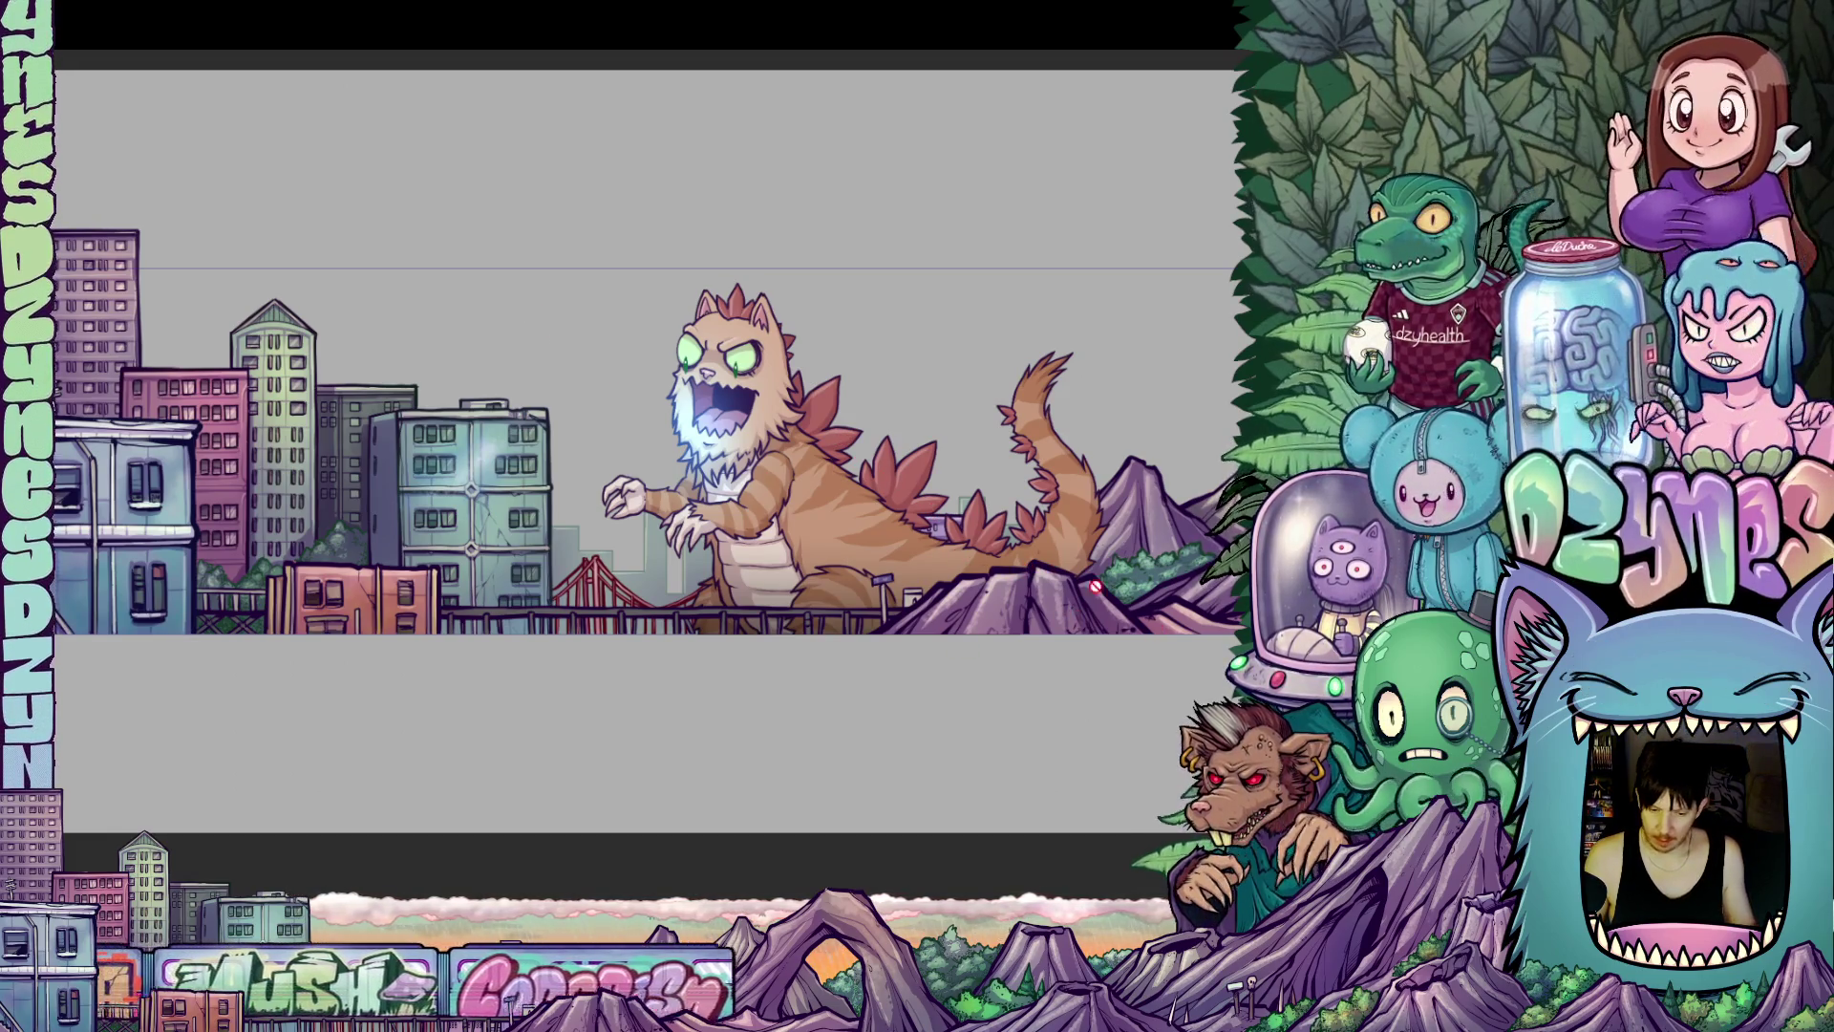
Zoom in on the kaiju cat's head and roaring face.
{"action": "scroll", "coordinate": [789, 386], "scroll_direction": "up", "scroll_amount": 2}
{"action": "scroll", "coordinate": [789, 386], "scroll_direction": "up", "scroll_amount": 1}
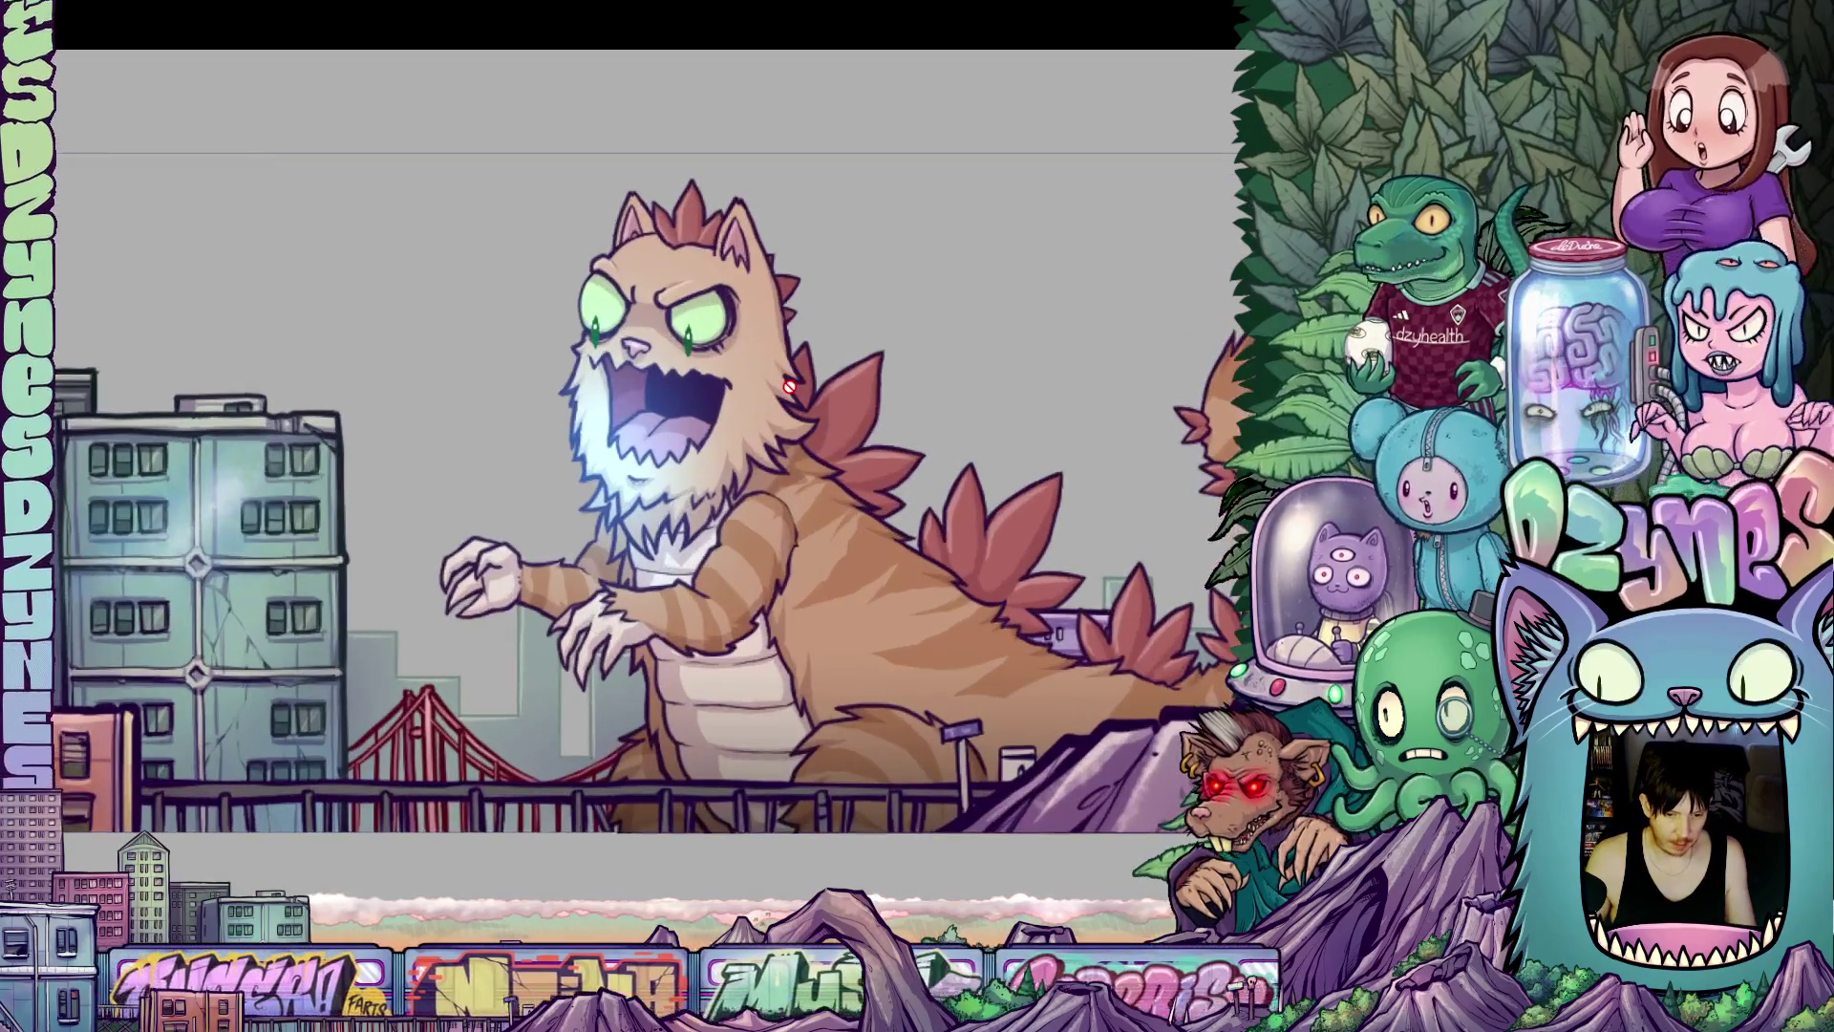
Zoom closer and lasso the cat's upper head for a translucent gray tint.
{"action": "scroll", "coordinate": [769, 401], "scroll_direction": "up", "scroll_amount": 1}
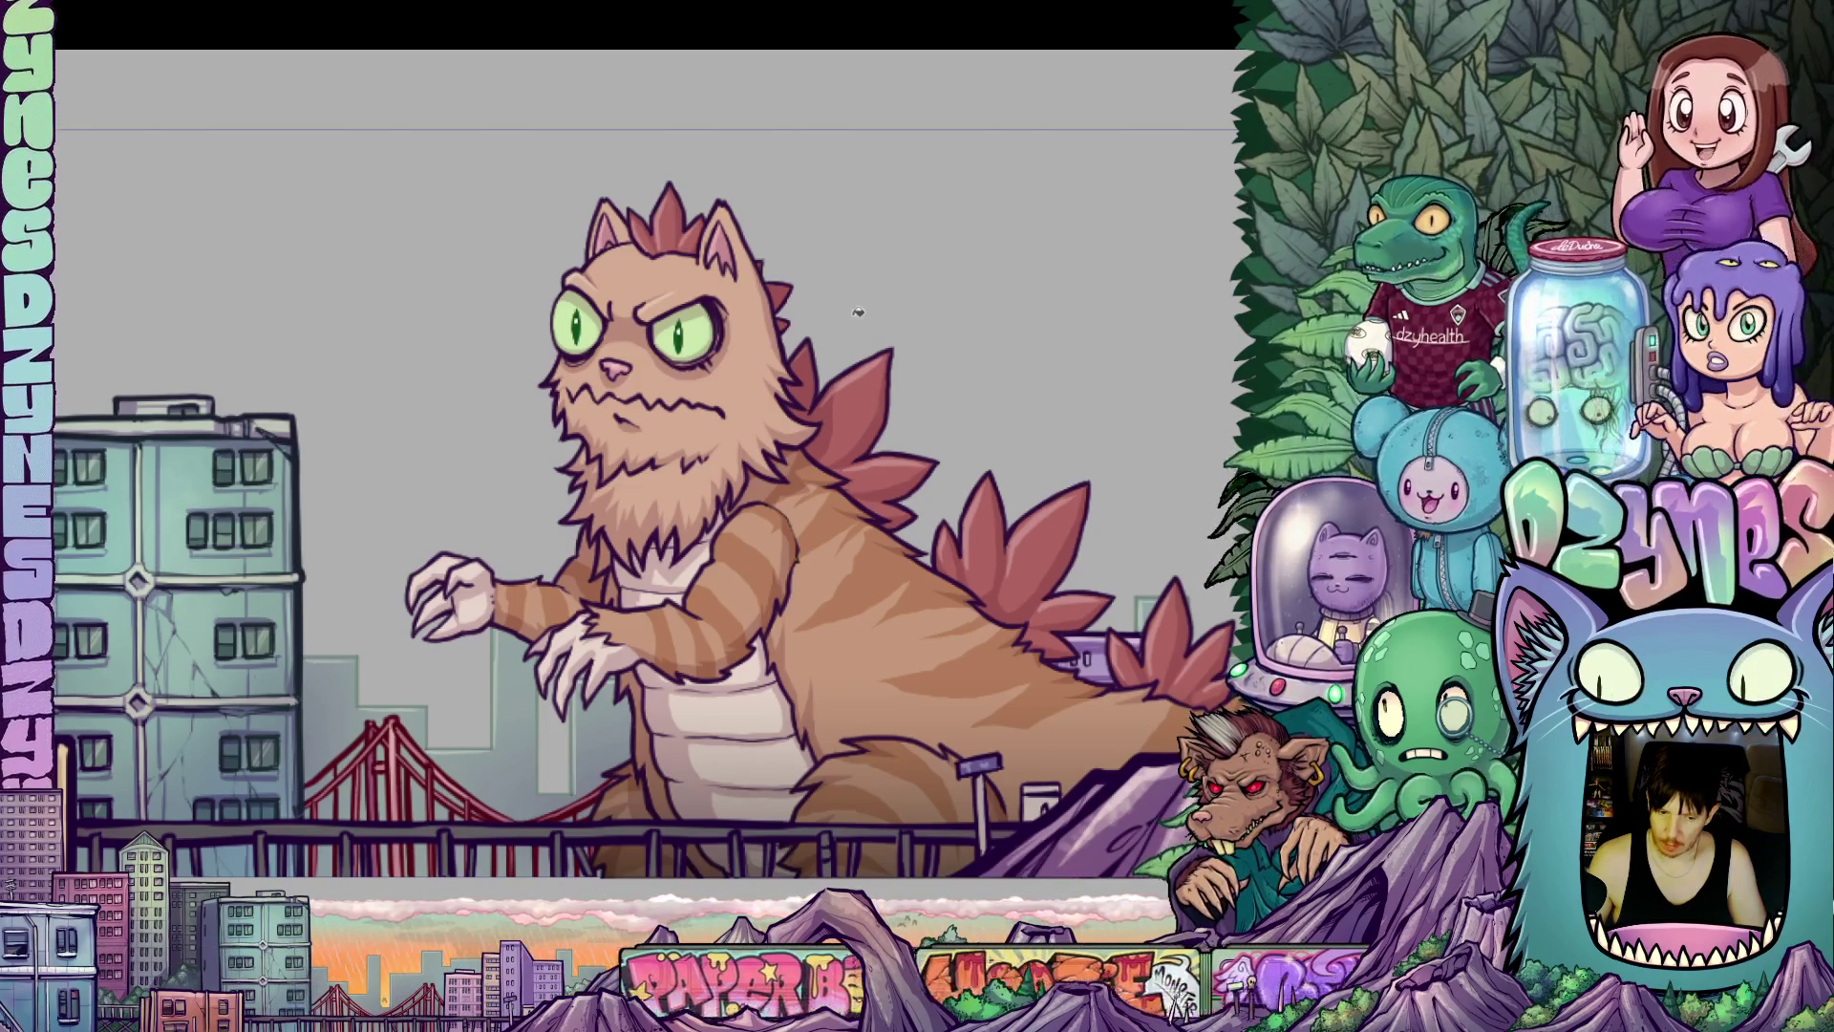
{"action": "scroll", "coordinate": [709, 329], "scroll_direction": "up", "scroll_amount": 1}
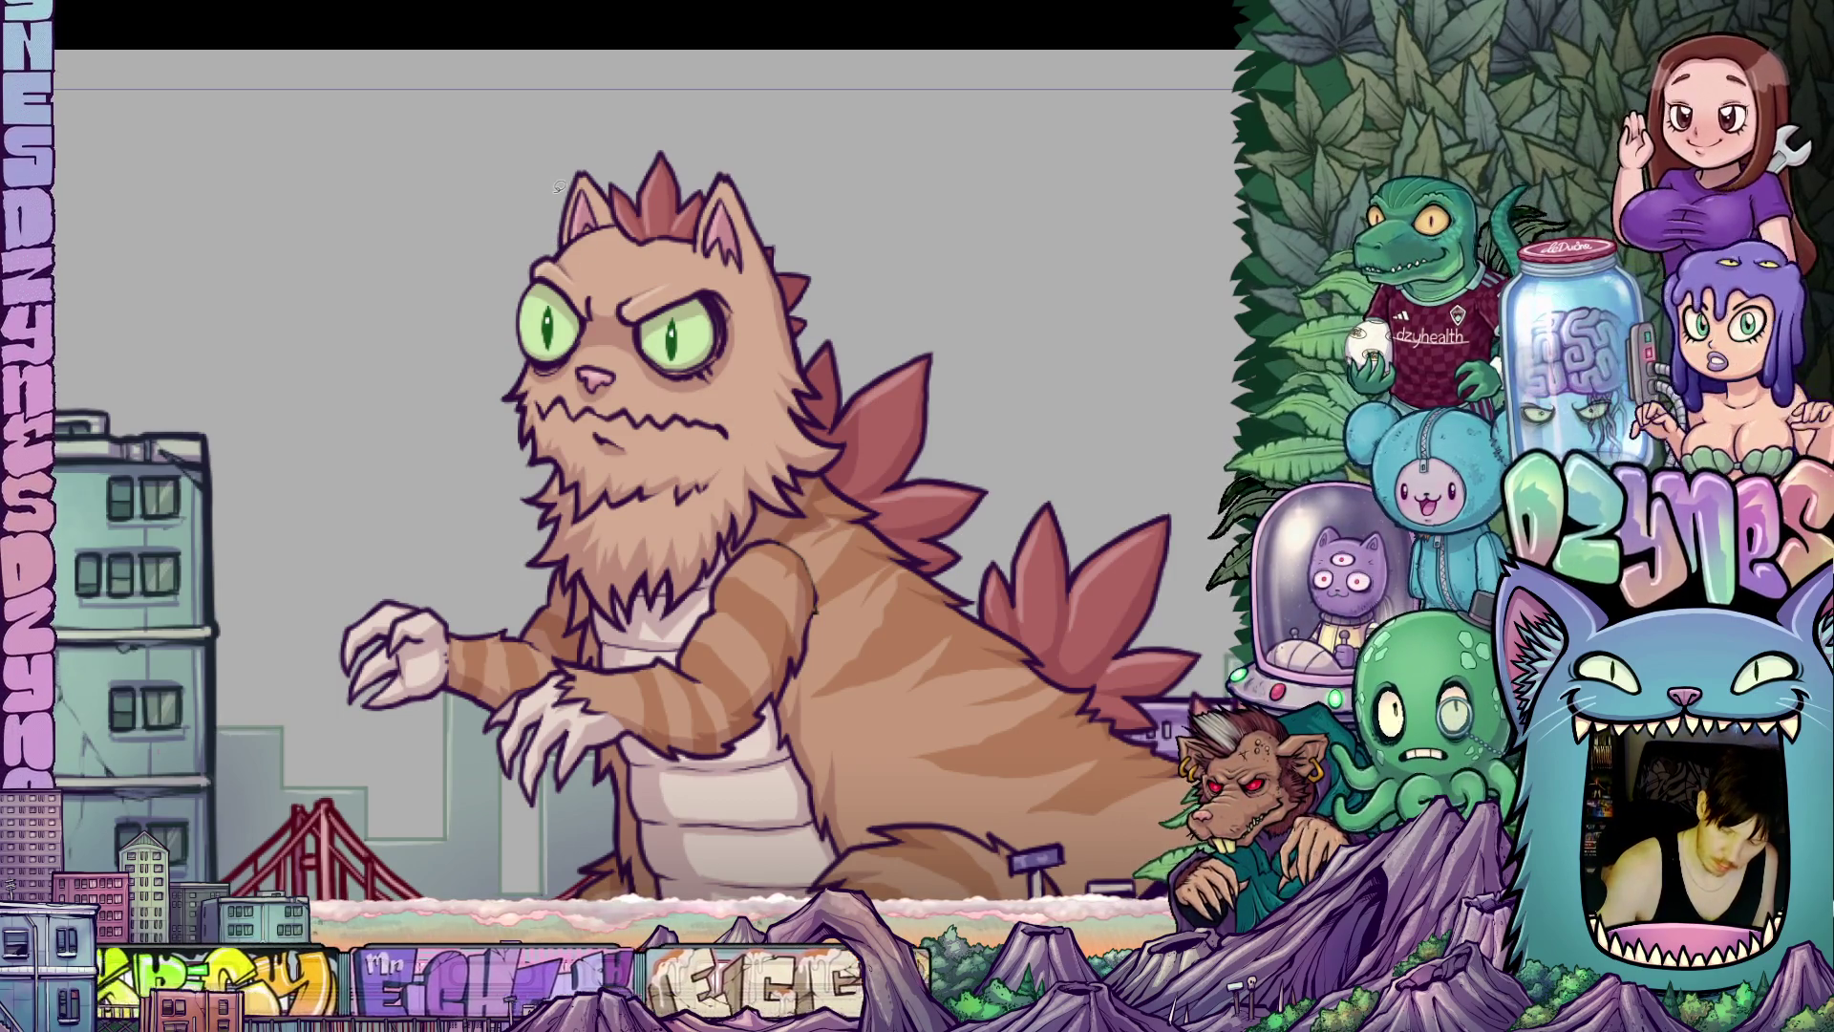
{"action": "mouse_move", "coordinate": [563, 286]}
{"action": "left_mouse_down"}
{"action": "mouse_move", "coordinate": [577, 387]}
{"action": "mouse_move", "coordinate": [584, 320]}
{"action": "mouse_move", "coordinate": [626, 306]}
{"action": "mouse_move", "coordinate": [728, 326]}
{"action": "mouse_move", "coordinate": [812, 305]}
{"action": "mouse_move", "coordinate": [687, 139]}
{"action": "mouse_move", "coordinate": [542, 259]}
{"action": "left_mouse_up"}
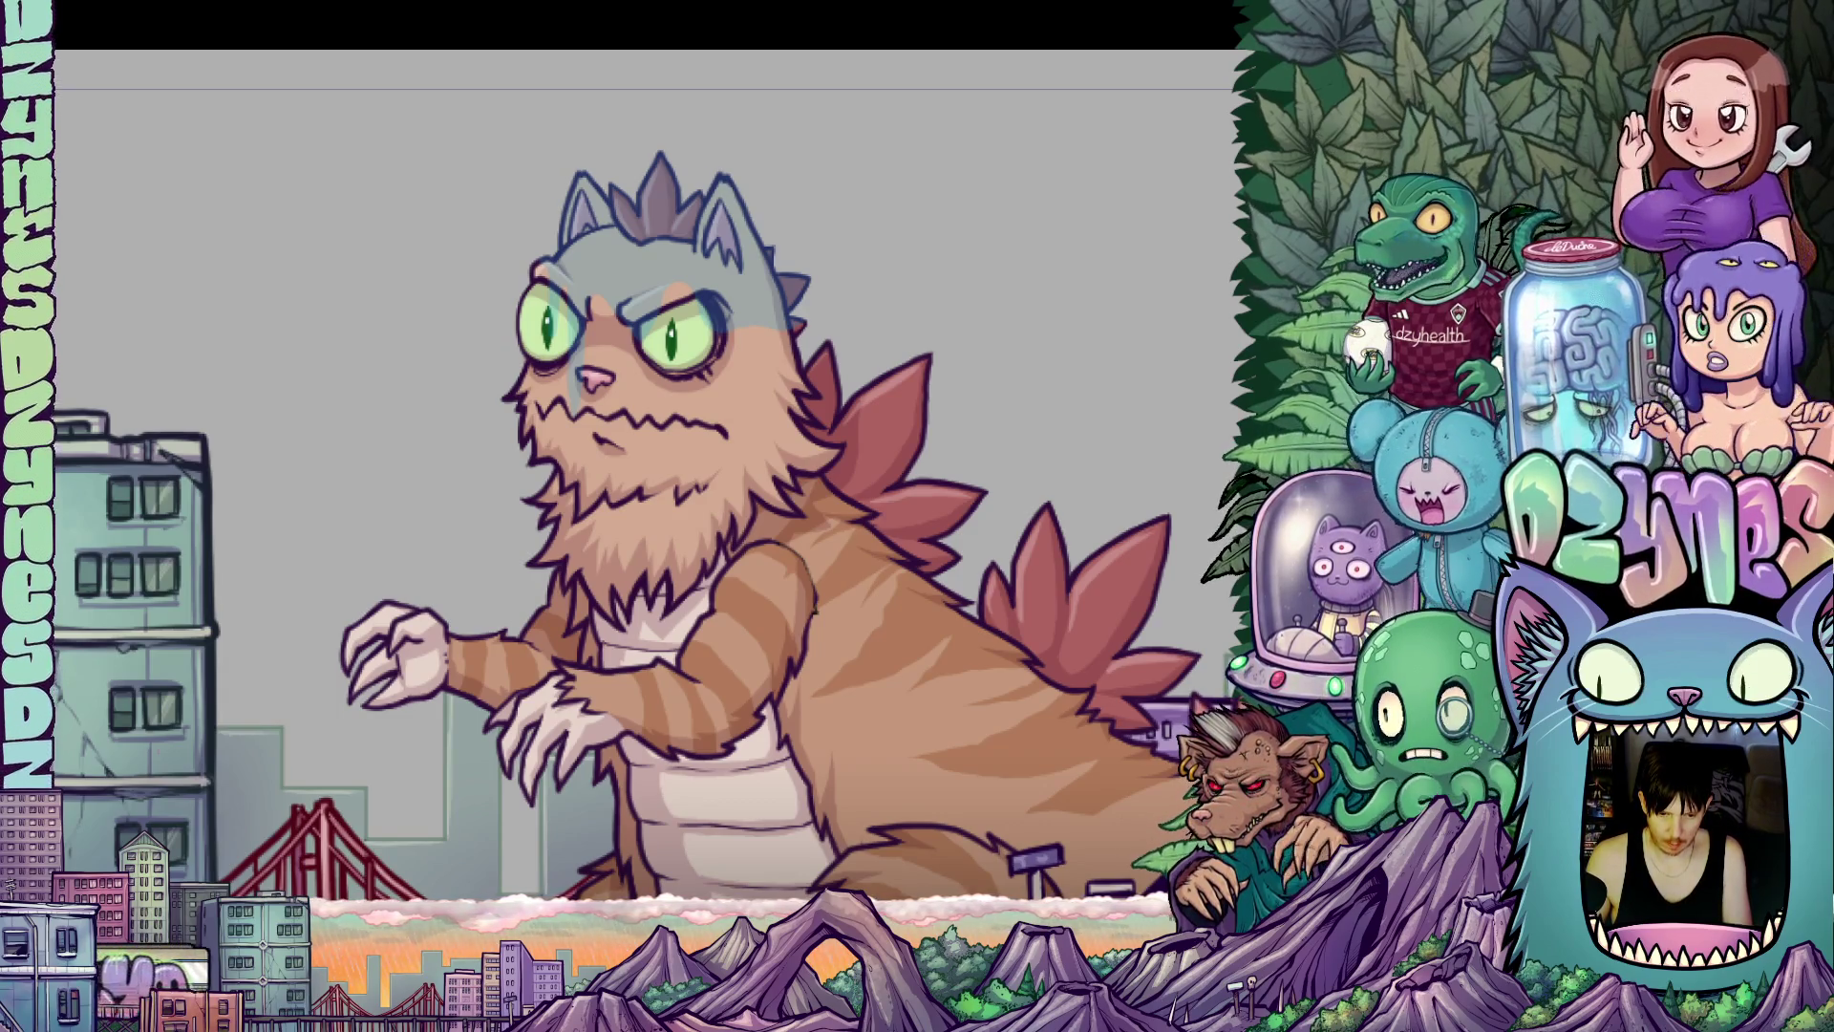
Drop the test tint, fill the head and chest fur gray, and zoom in.
{"action": "key", "text": "ctrl+z"}
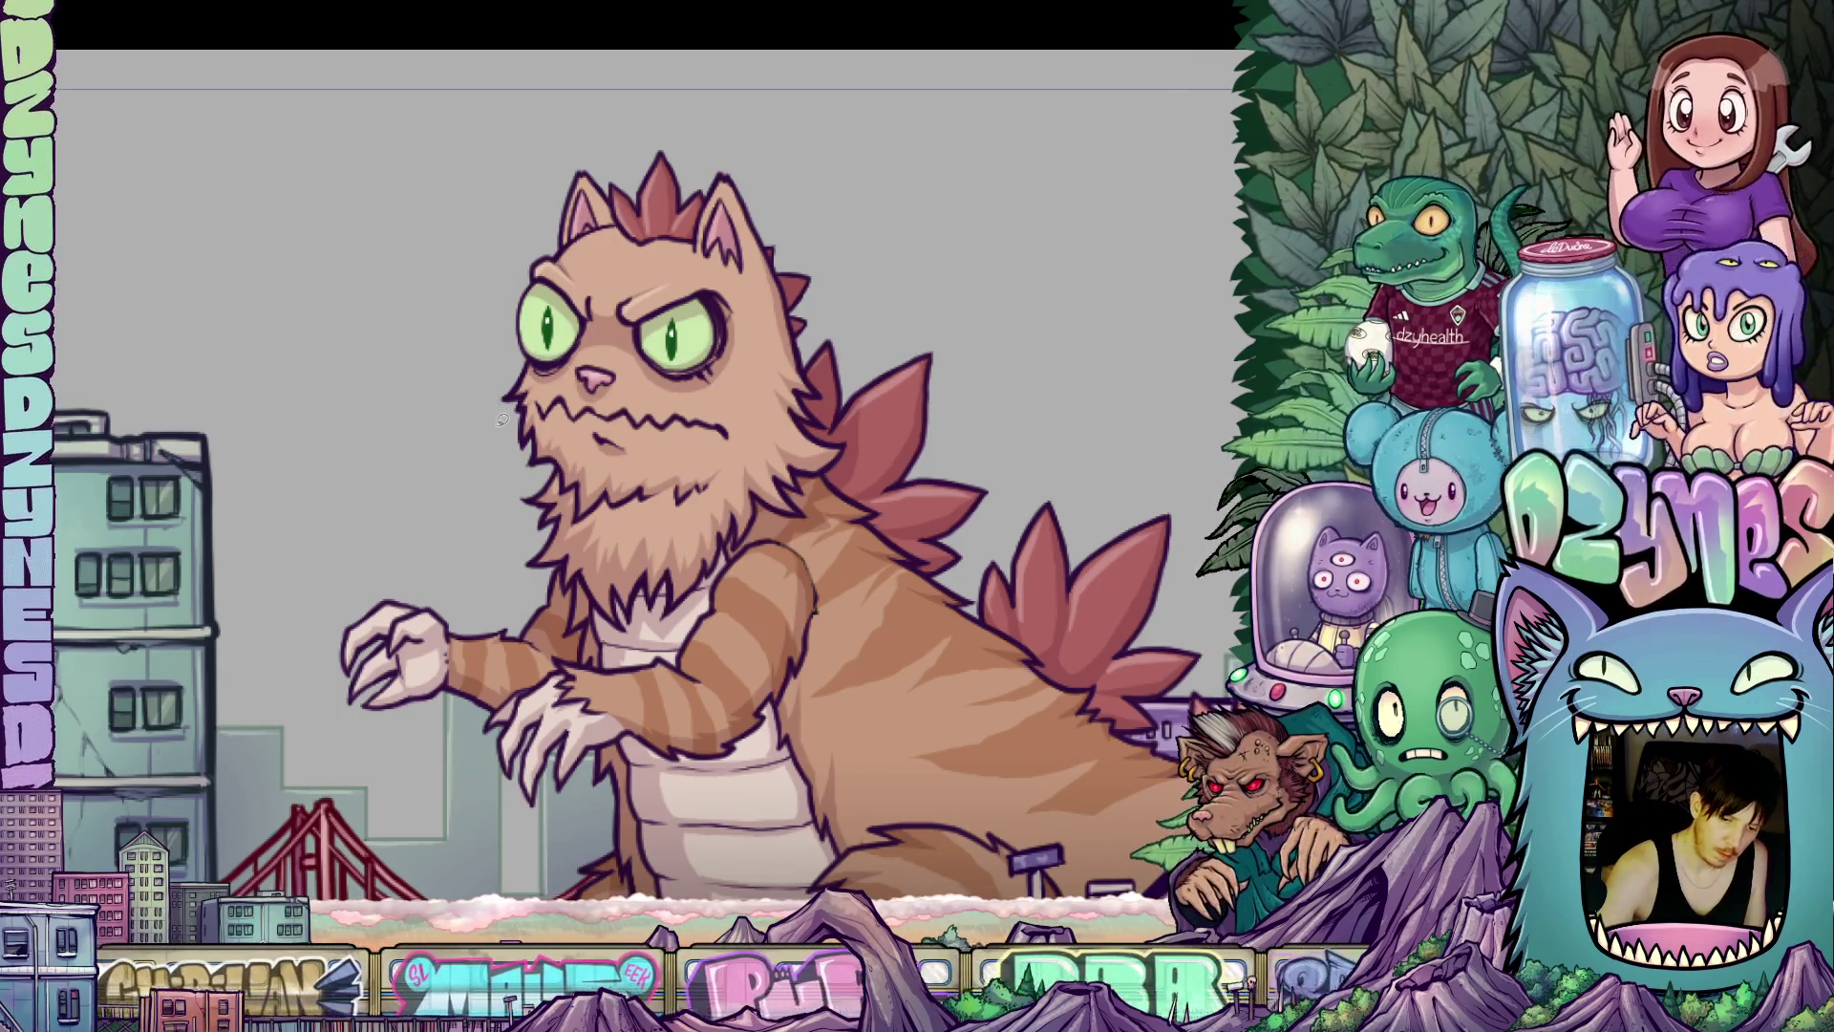
{"action": "mouse_move", "coordinate": [493, 398]}
{"action": "left_mouse_down"}
{"action": "mouse_move", "coordinate": [520, 607]}
{"action": "mouse_move", "coordinate": [591, 616]}
{"action": "mouse_move", "coordinate": [650, 659]}
{"action": "mouse_move", "coordinate": [760, 635]}
{"action": "mouse_move", "coordinate": [881, 569]}
{"action": "mouse_move", "coordinate": [993, 430]}
{"action": "mouse_move", "coordinate": [877, 247]}
{"action": "mouse_move", "coordinate": [646, 124]}
{"action": "mouse_move", "coordinate": [487, 346]}
{"action": "mouse_move", "coordinate": [501, 426]}
{"action": "left_mouse_up"}
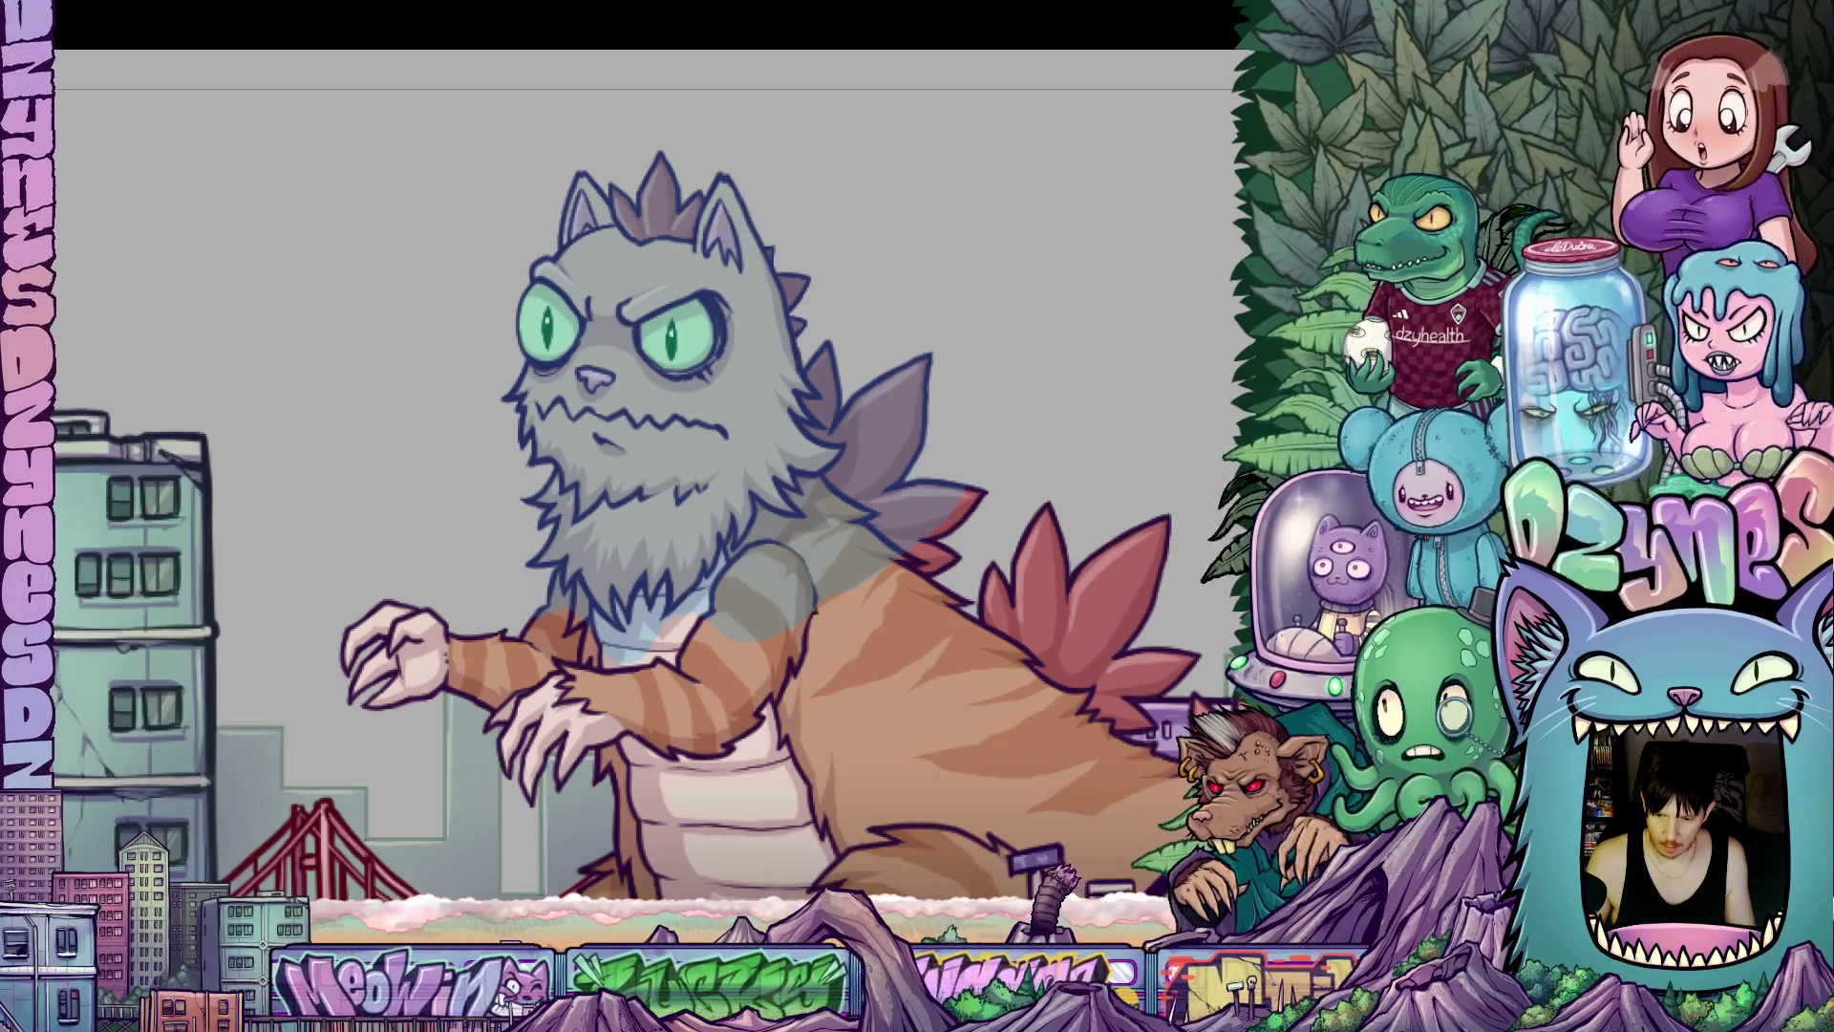
{"action": "scroll", "coordinate": [752, 258], "scroll_direction": "up", "scroll_amount": 3}
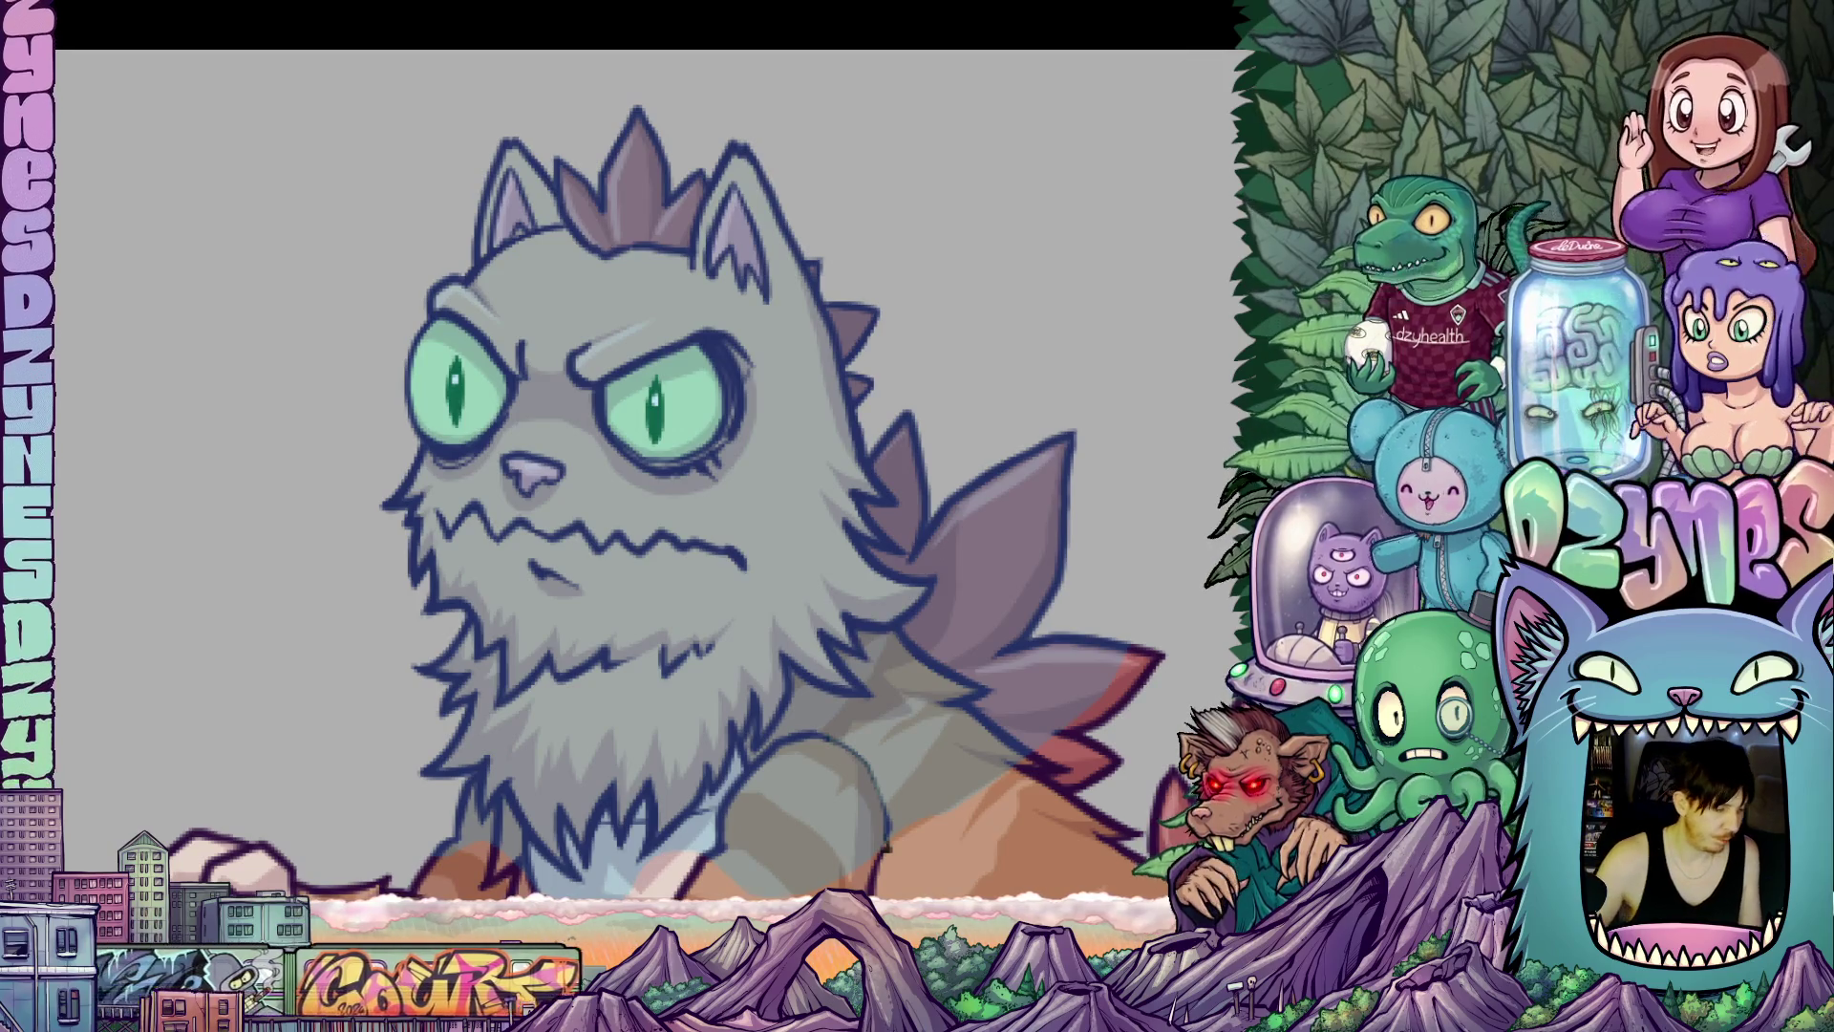
{"action": "scroll", "coordinate": [754, 473], "scroll_direction": "up", "scroll_amount": 5}
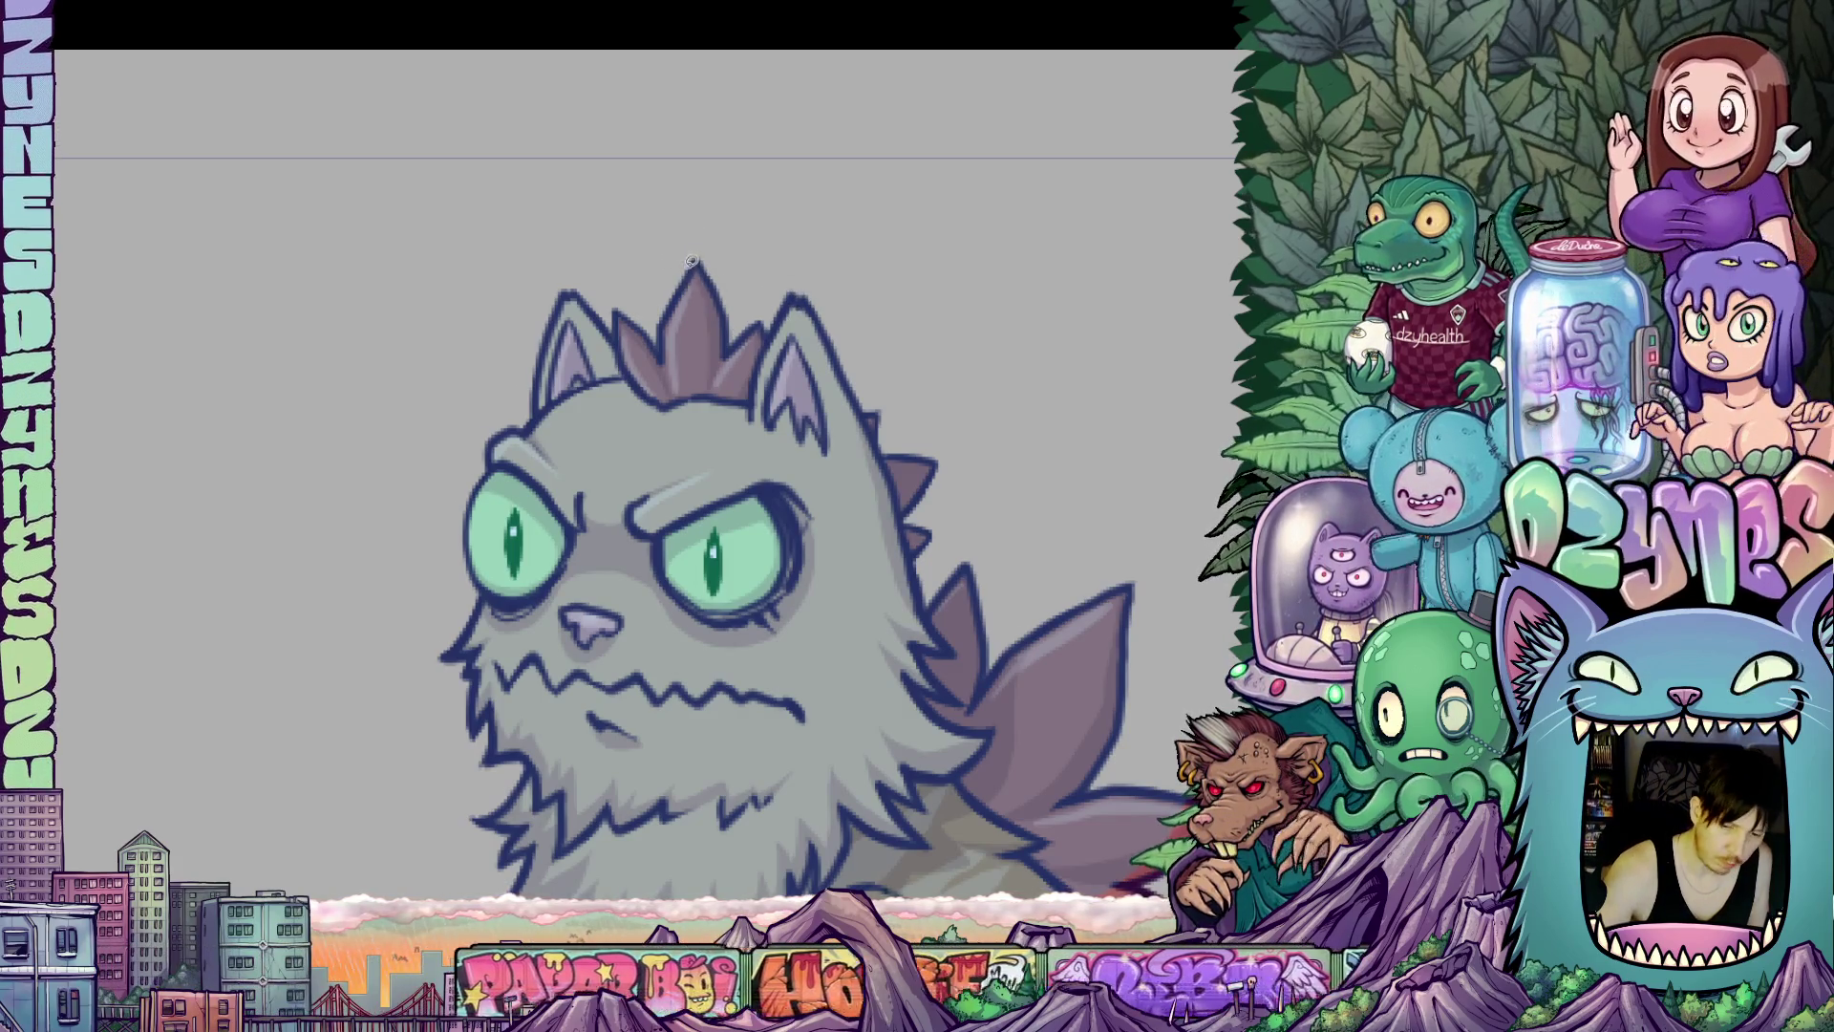
Redden the crest spike tips and mark orange patches on the left ear and beside the right ear.
{"action": "left_click_drag", "start_coordinate": [682, 275], "coordinate": [726, 277]}
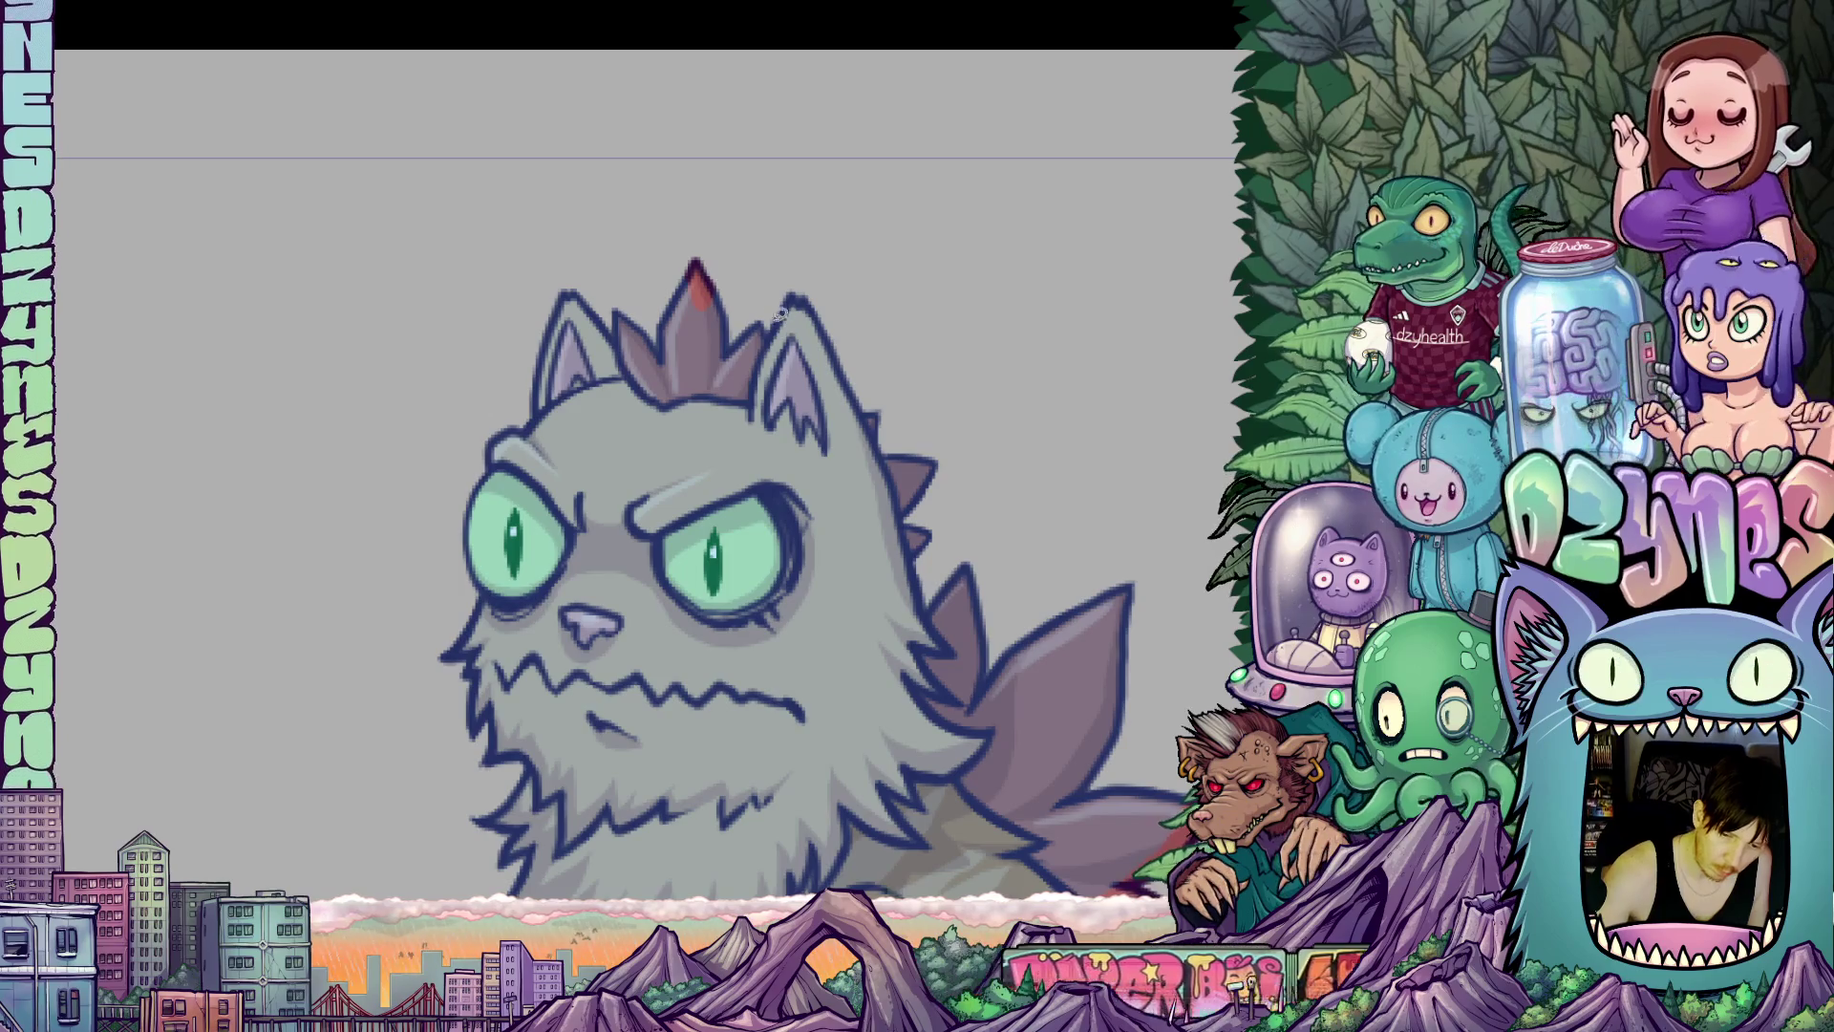
{"action": "mouse_move", "coordinate": [793, 336]}
{"action": "left_mouse_down"}
{"action": "mouse_move", "coordinate": [823, 322]}
{"action": "mouse_move", "coordinate": [774, 289]}
{"action": "mouse_move", "coordinate": [791, 333]}
{"action": "left_mouse_up"}
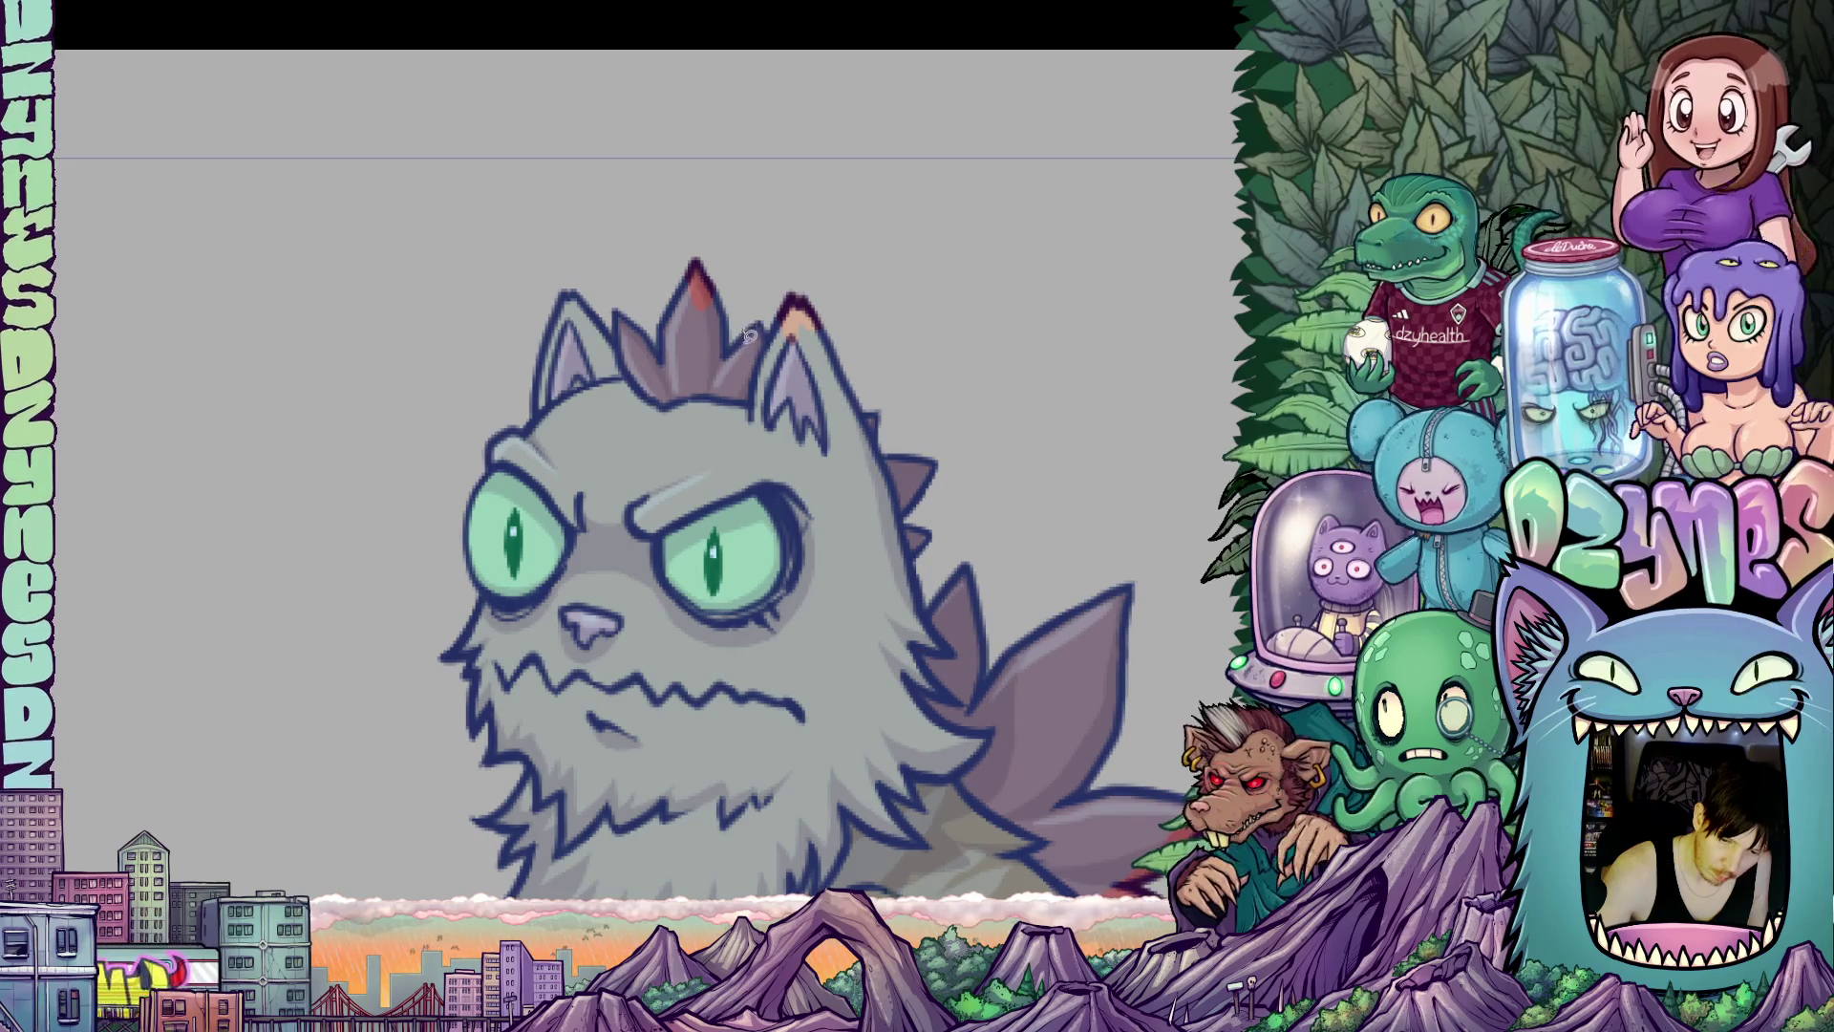
{"action": "mouse_move", "coordinate": [605, 291]}
{"action": "left_mouse_down"}
{"action": "mouse_move", "coordinate": [591, 335]}
{"action": "mouse_move", "coordinate": [573, 317]}
{"action": "mouse_move", "coordinate": [554, 349]}
{"action": "mouse_move", "coordinate": [532, 330]}
{"action": "mouse_move", "coordinate": [602, 297]}
{"action": "left_mouse_up"}
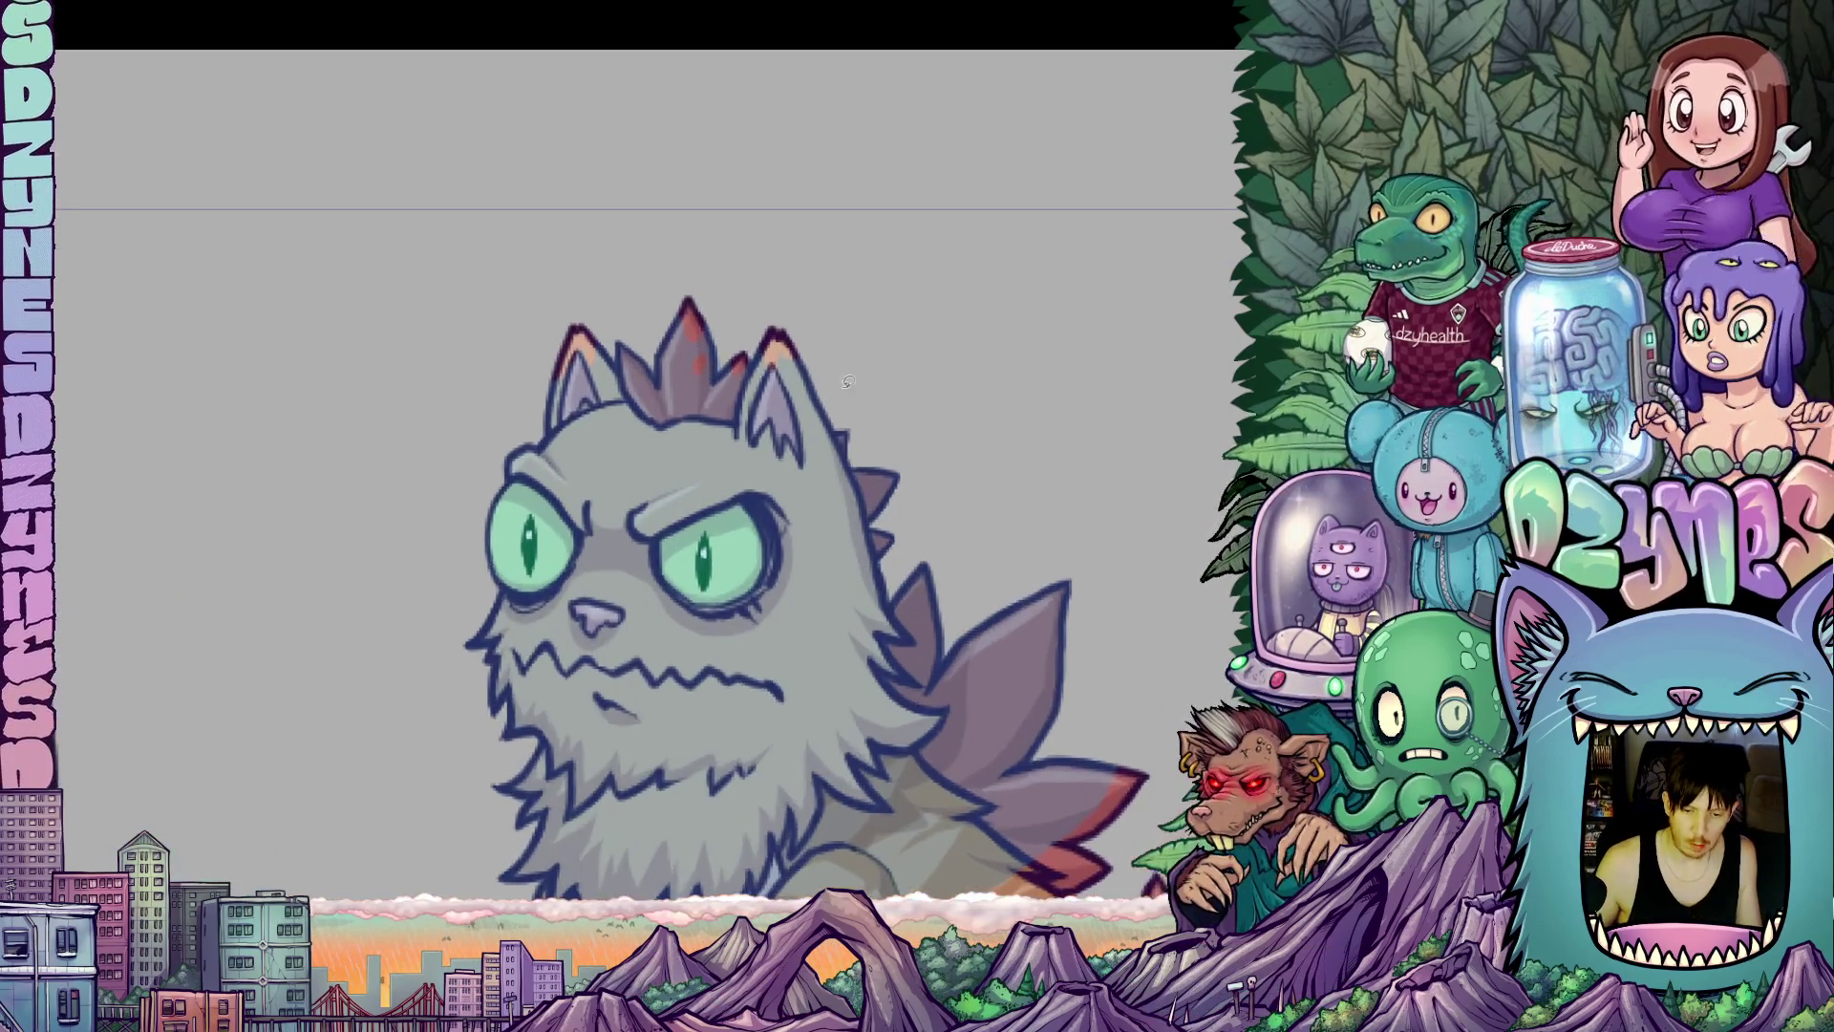
{"action": "mouse_move", "coordinate": [831, 386]}
{"action": "left_mouse_down"}
{"action": "mouse_move", "coordinate": [811, 394]}
{"action": "mouse_move", "coordinate": [819, 437]}
{"action": "mouse_move", "coordinate": [834, 386]}
{"action": "left_mouse_up"}
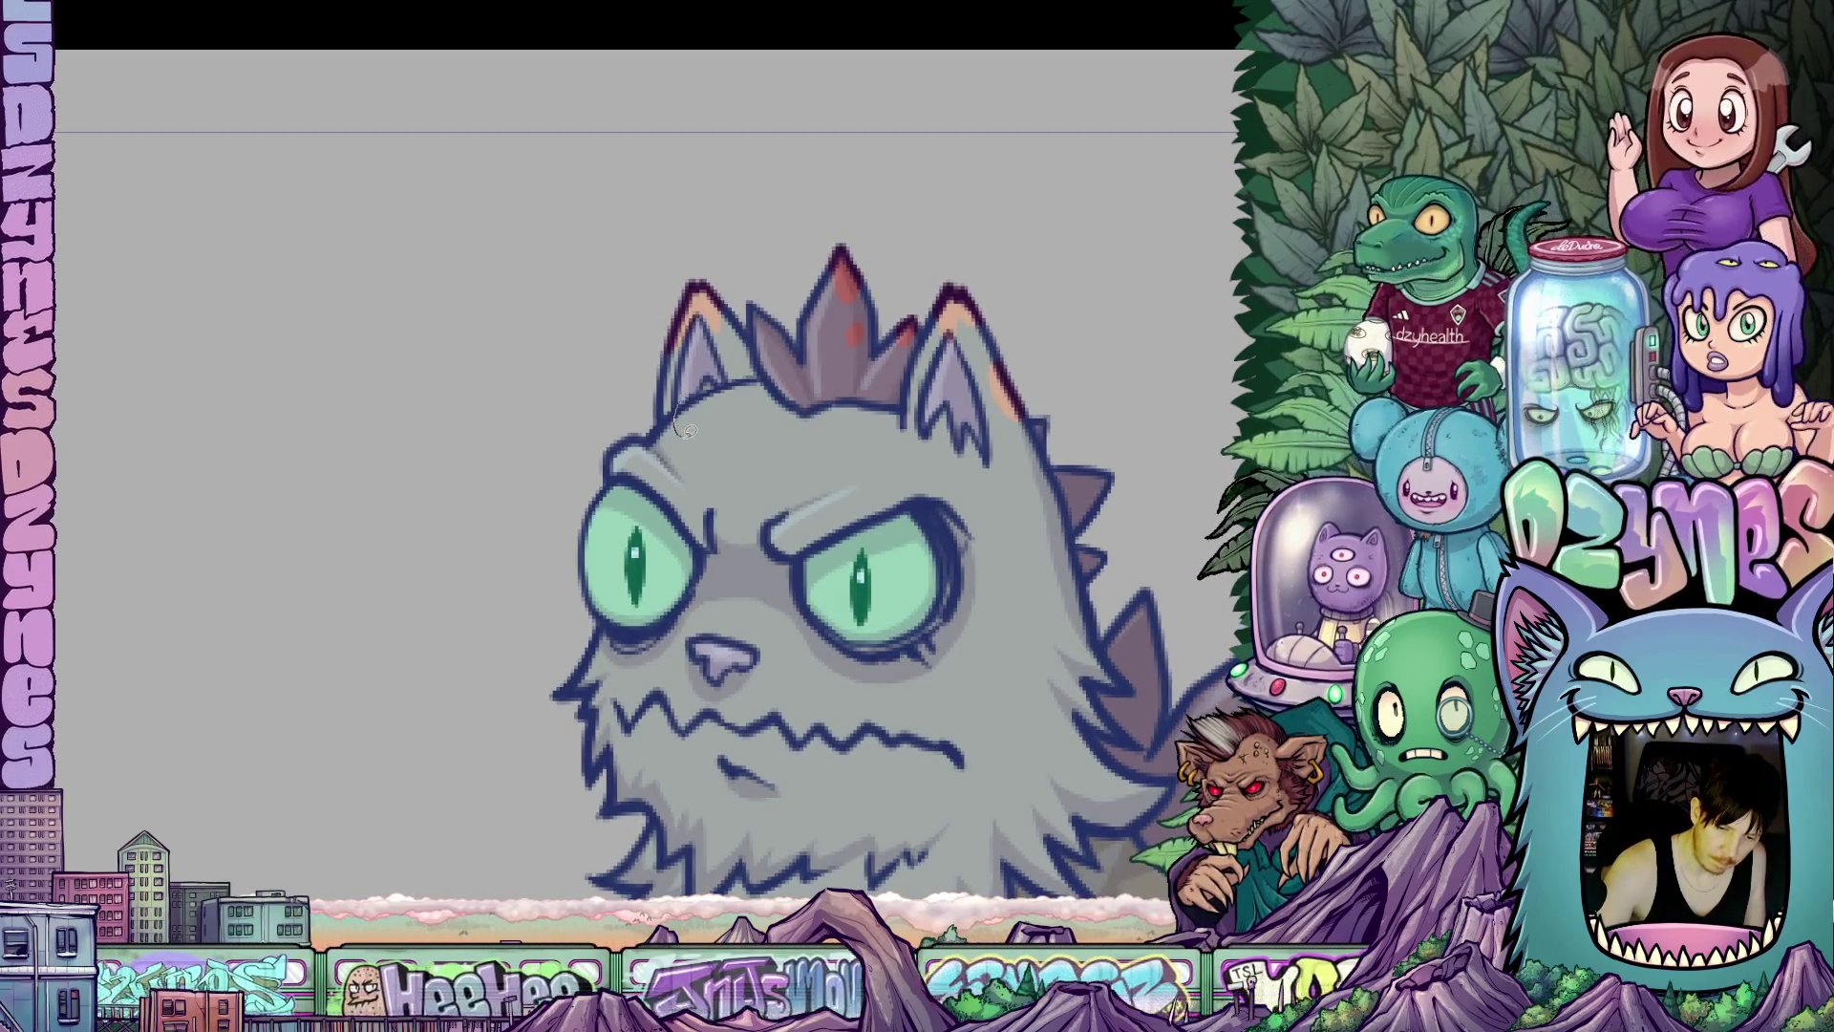
{"action": "left_click_drag", "start_coordinate": [707, 394], "coordinate": [684, 462]}
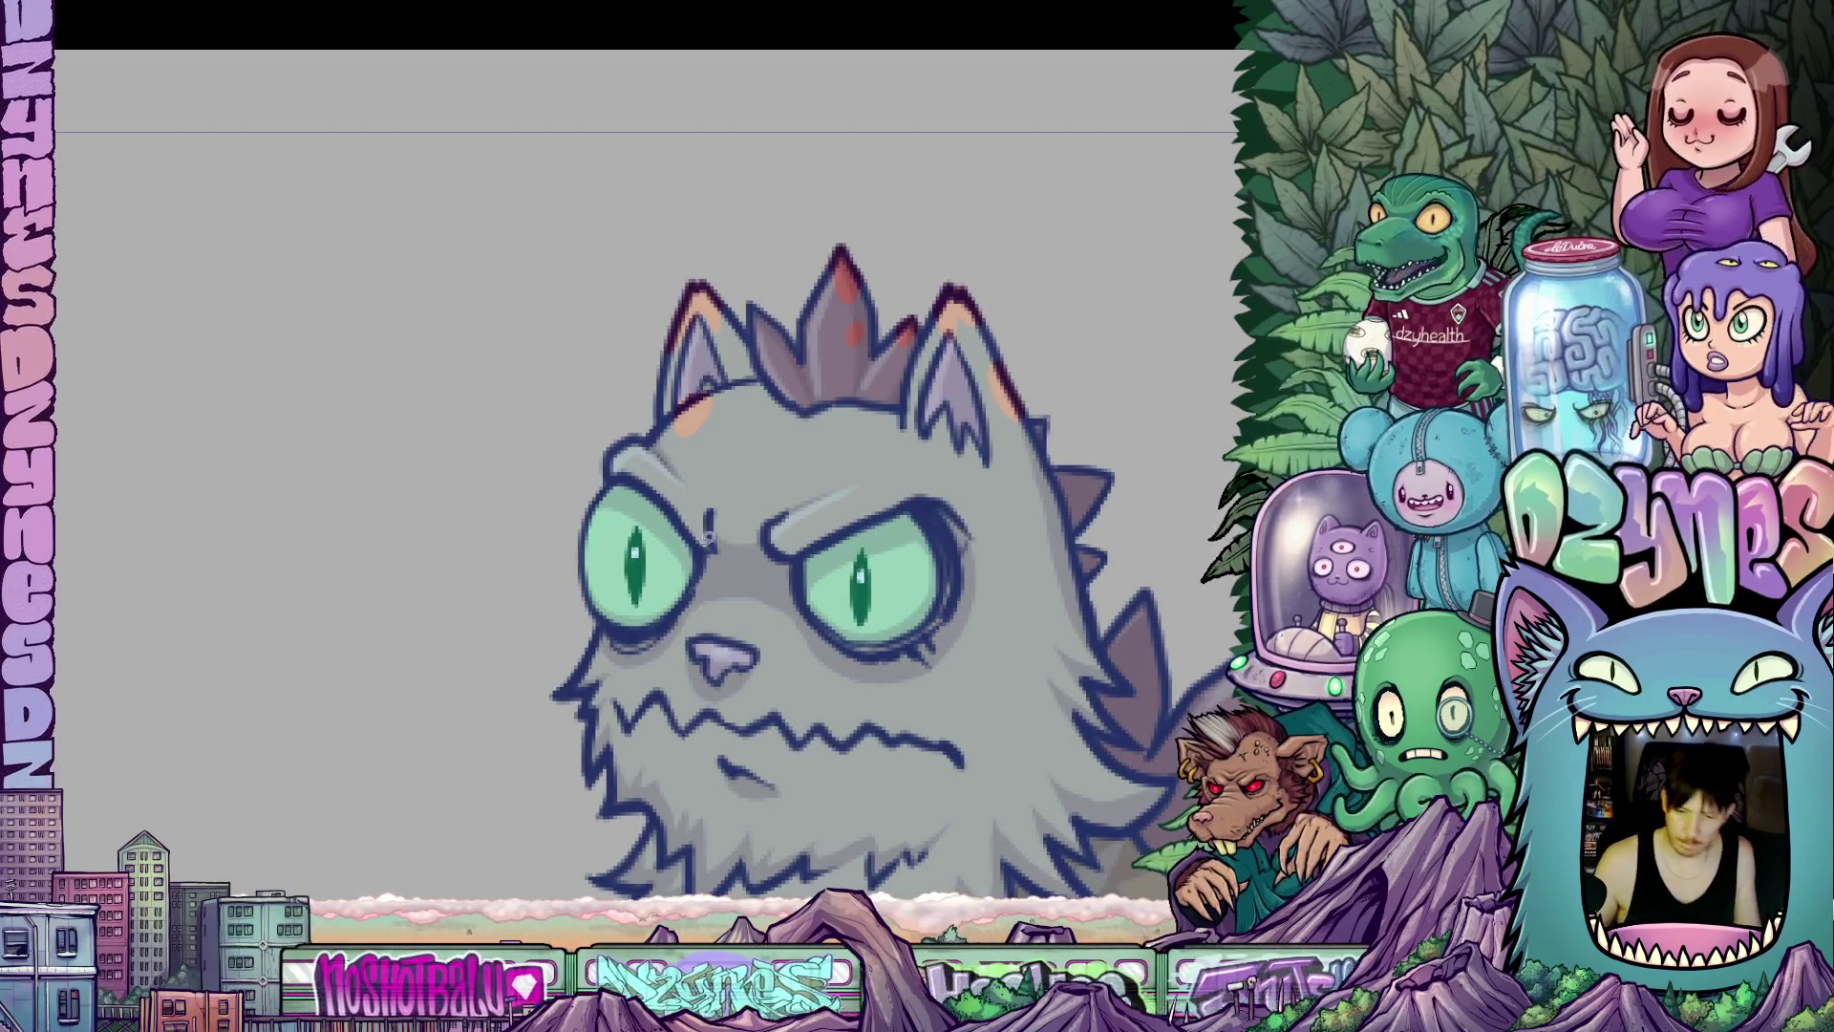
{"action": "key", "text": "ctrl+minus"}
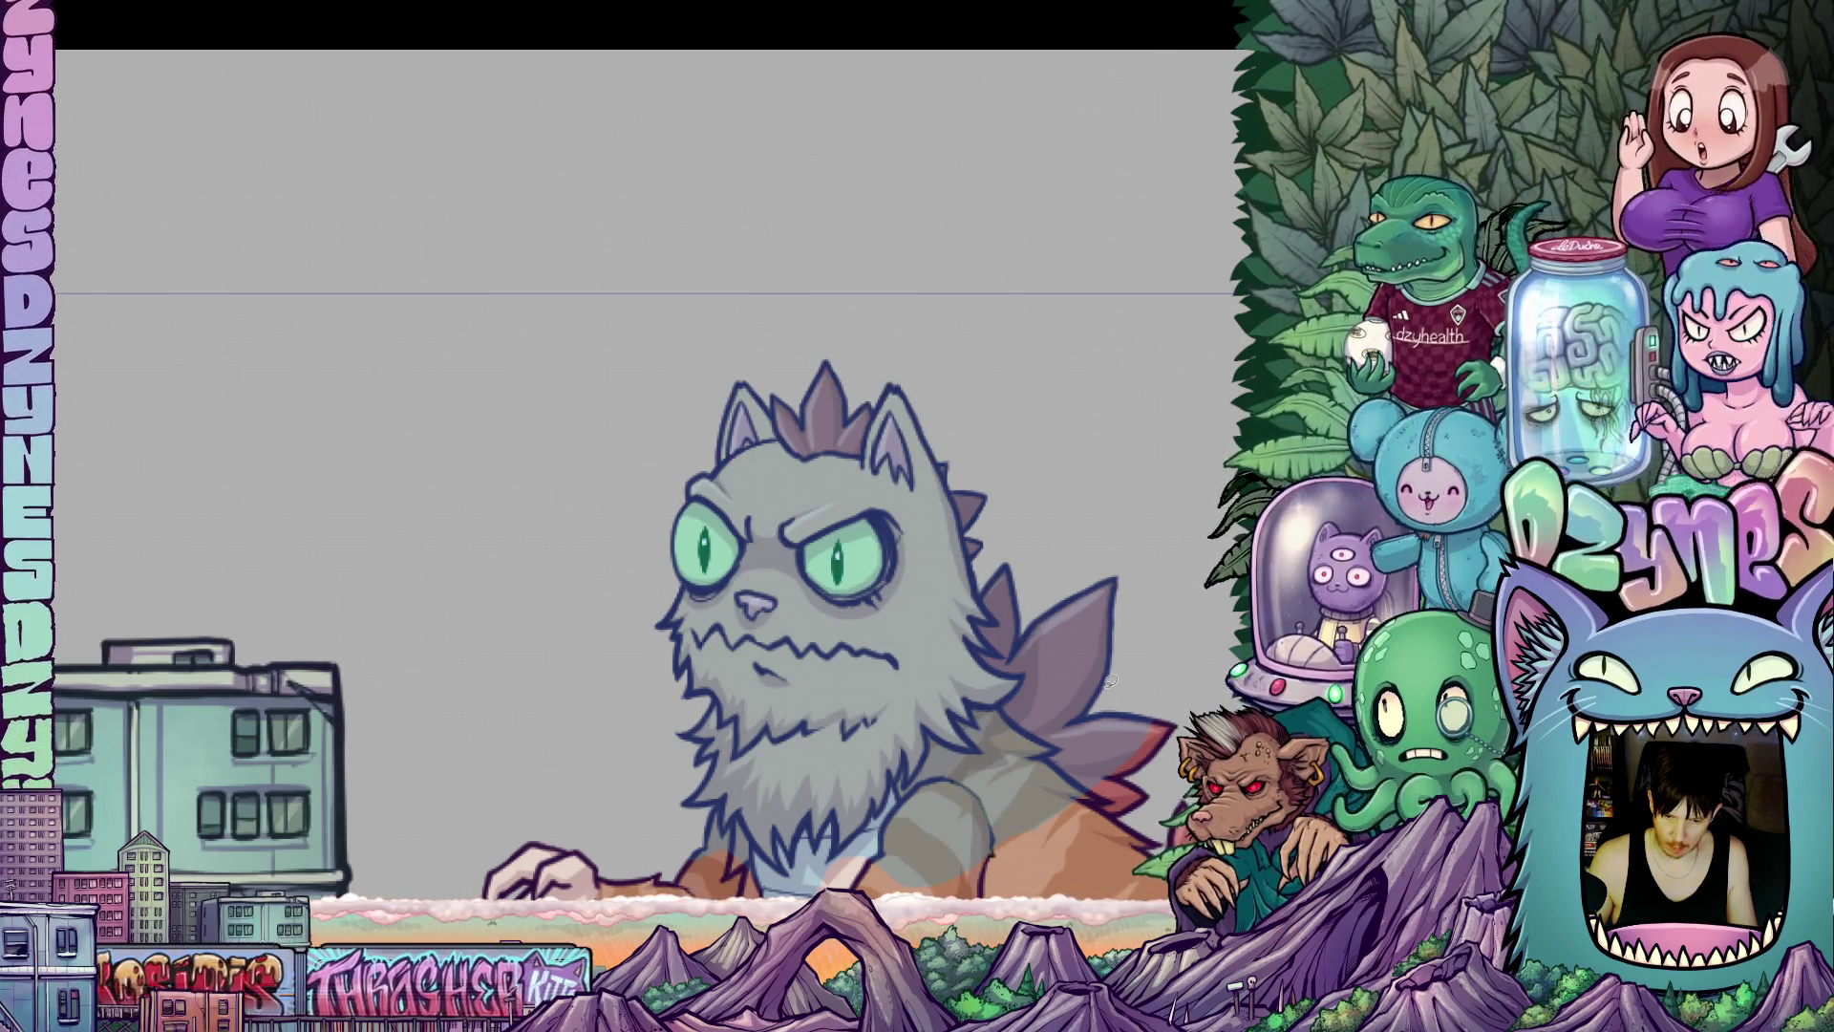
Fill the ear patches orange and add orange patches along the right ear and forehead.
{"action": "key", "text": "ctrl+z"}
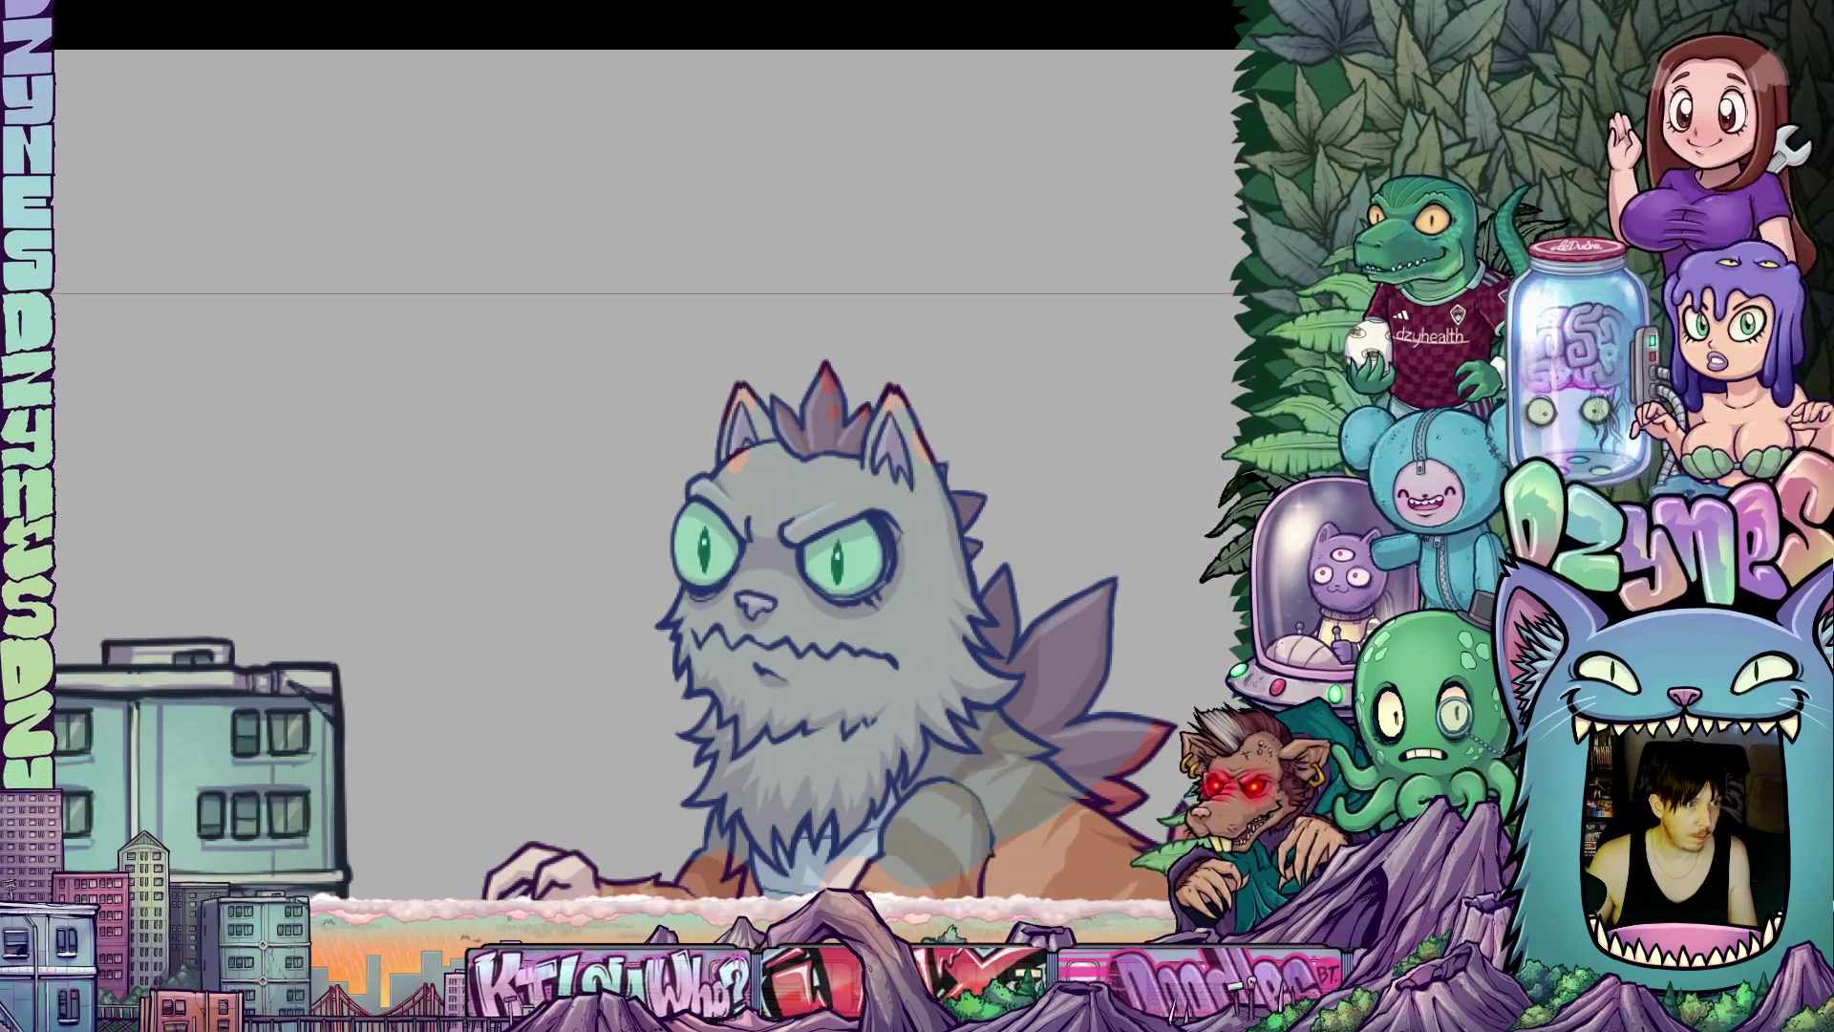
{"action": "scroll", "coordinate": [905, 467], "scroll_direction": "up", "scroll_amount": 2}
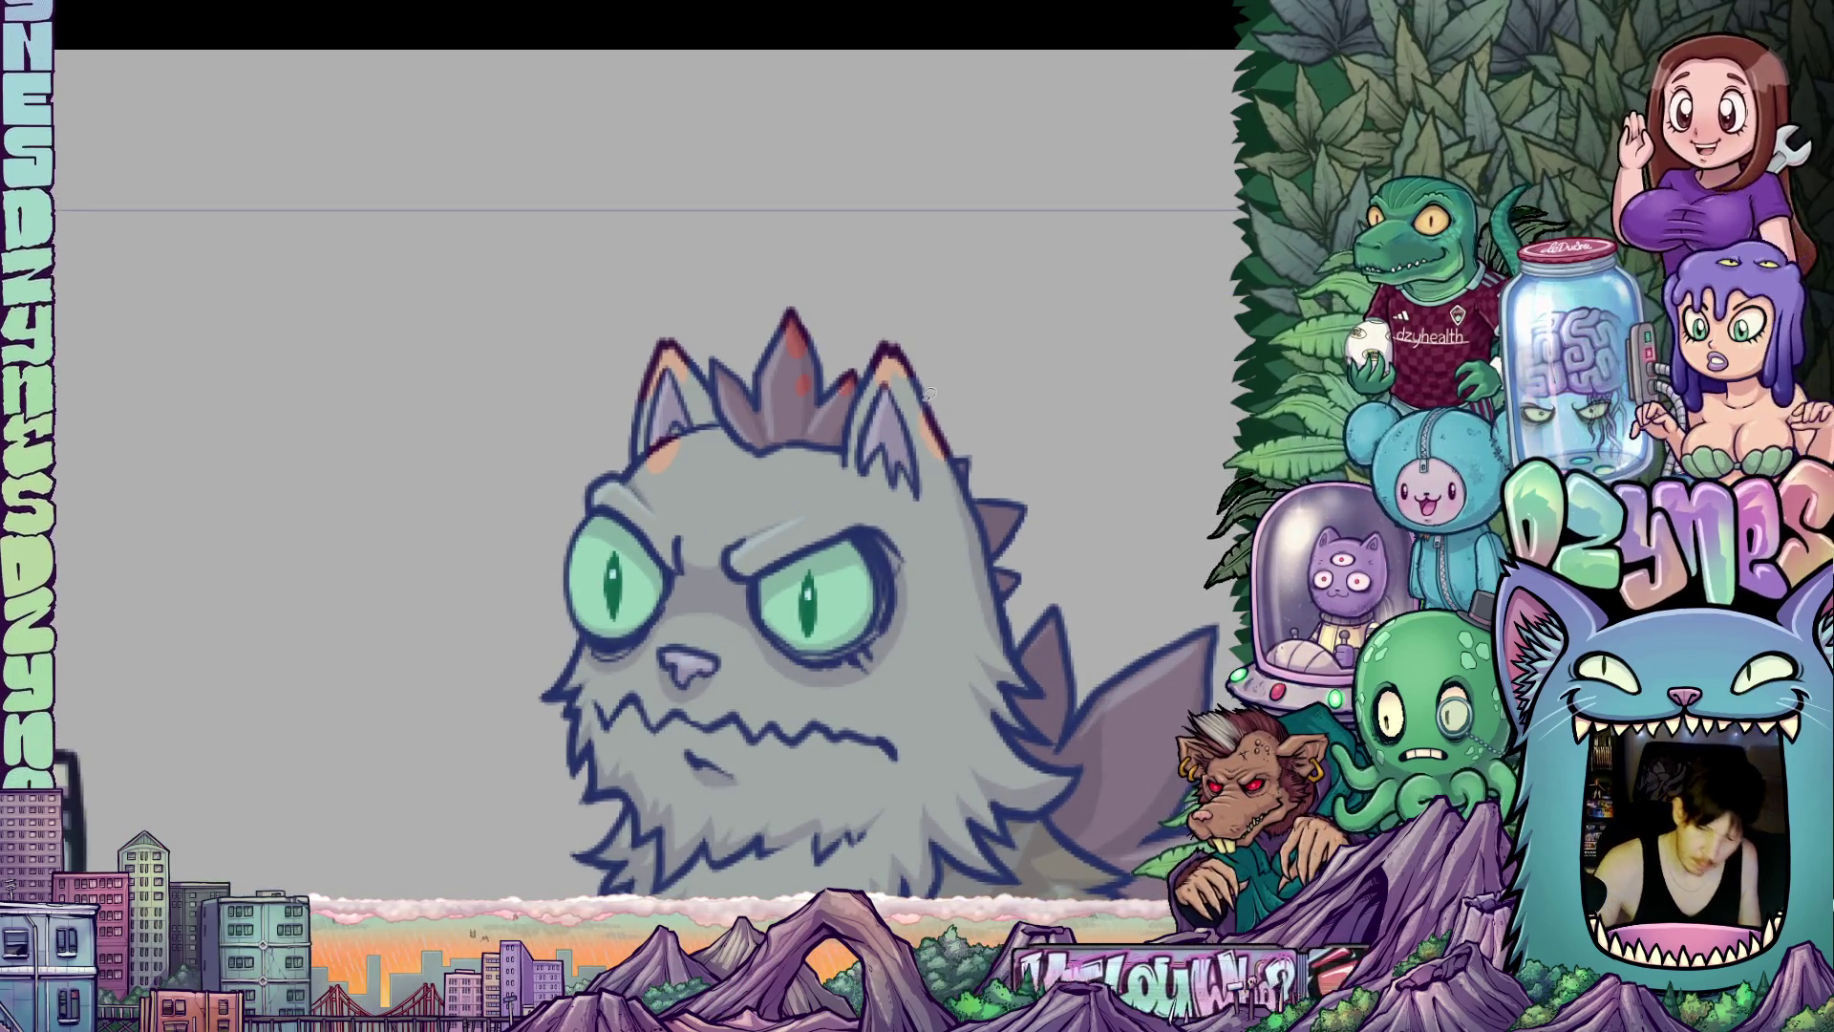
{"action": "mouse_move", "coordinate": [922, 387]}
{"action": "left_mouse_down"}
{"action": "mouse_move", "coordinate": [931, 478]}
{"action": "mouse_move", "coordinate": [967, 468]}
{"action": "mouse_move", "coordinate": [946, 394]}
{"action": "left_mouse_up"}
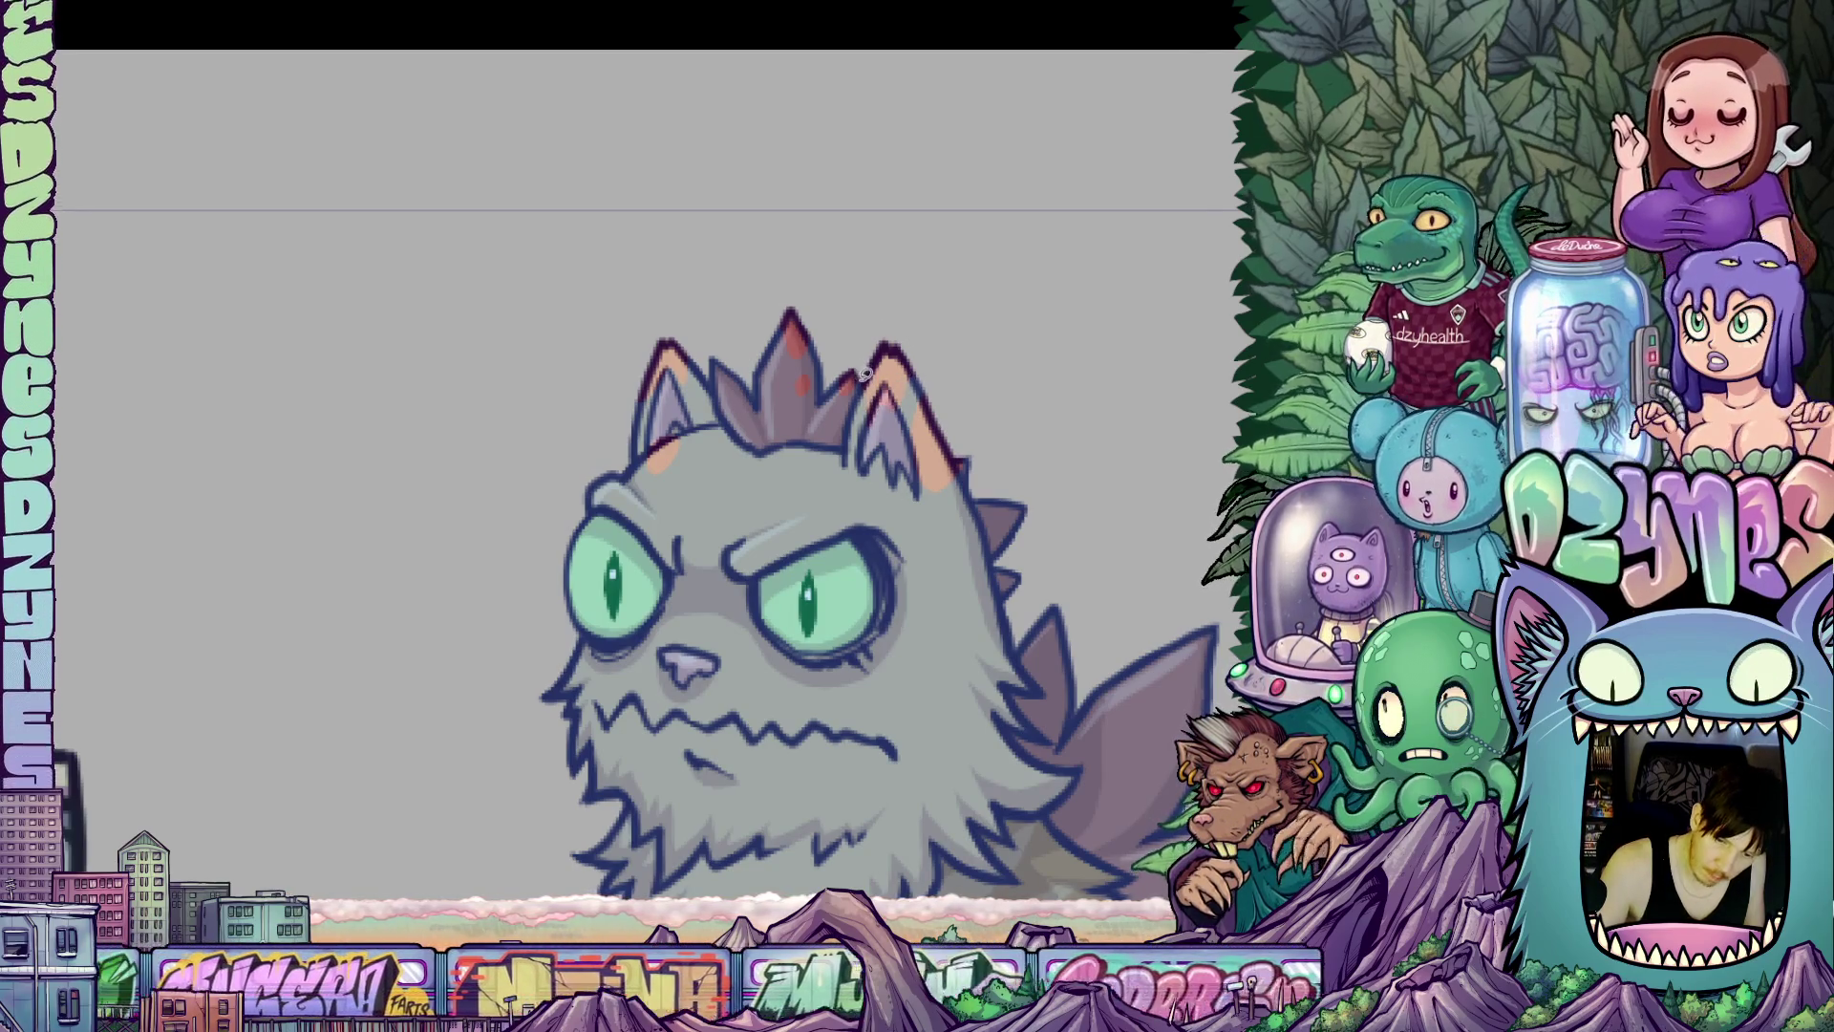
{"action": "left_click_drag", "start_coordinate": [841, 428], "coordinate": [829, 393]}
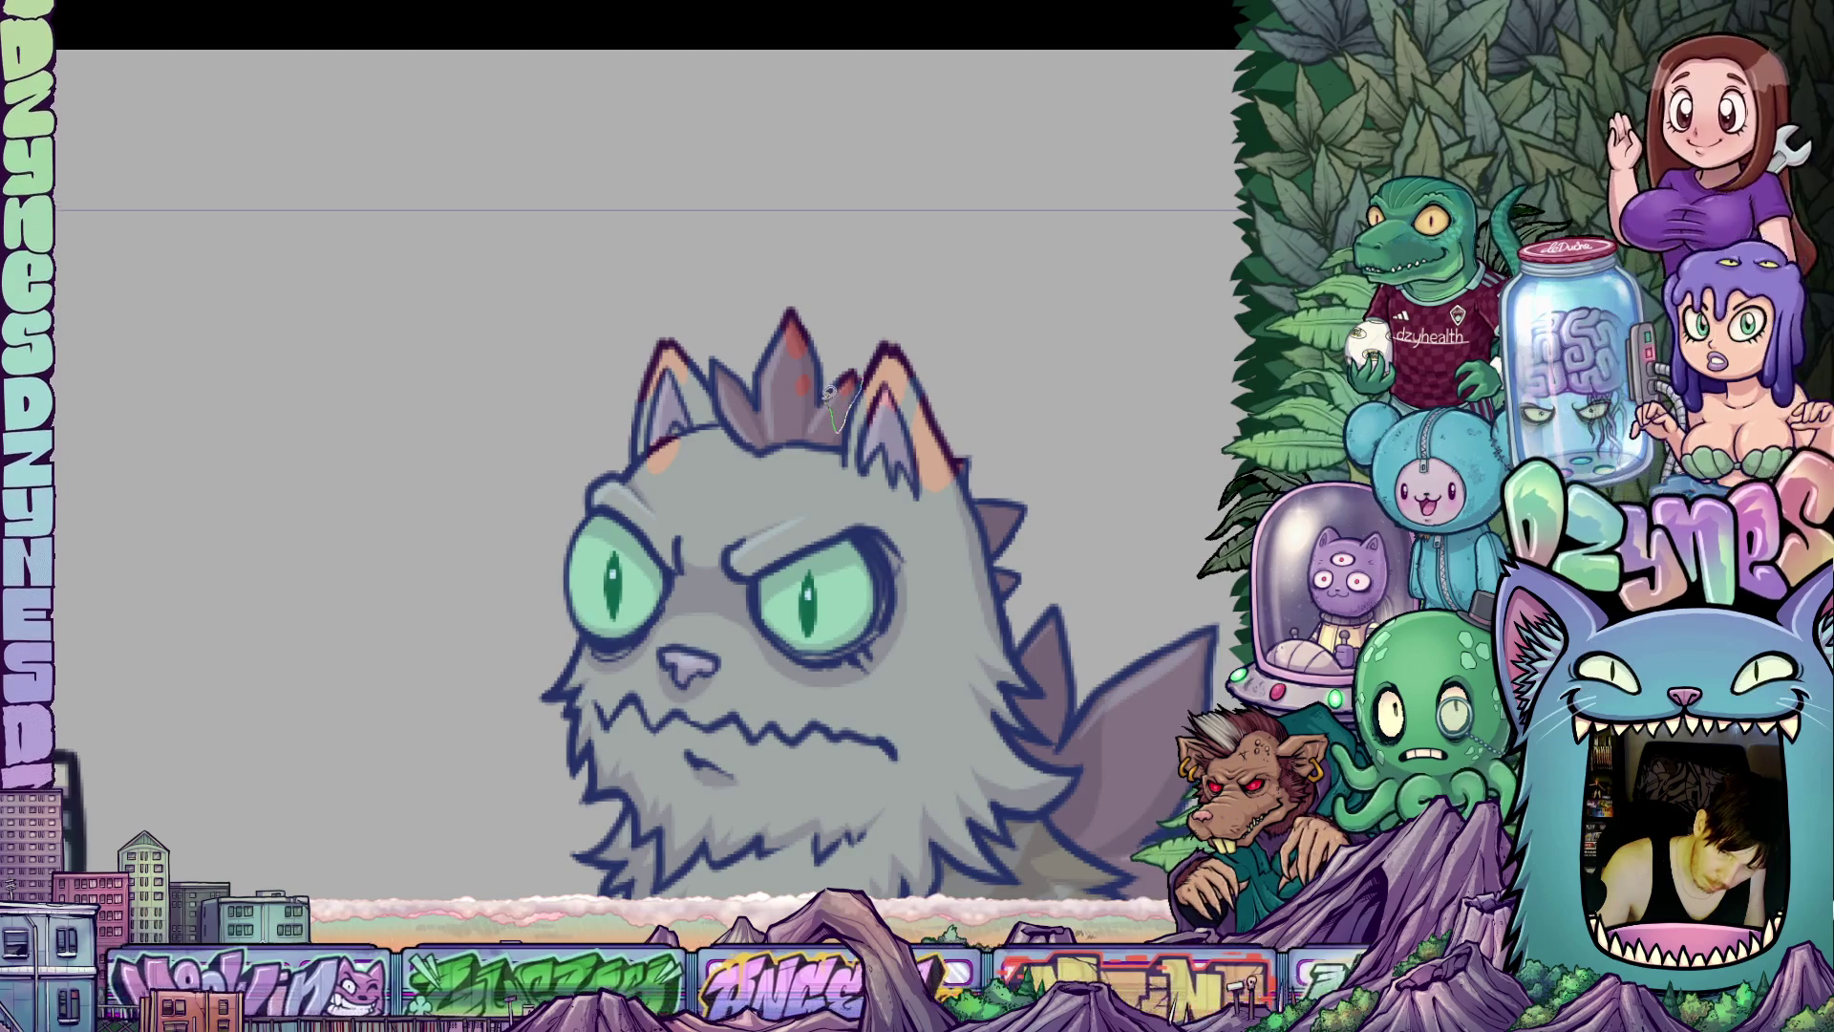
{"action": "key", "text": "ctrl+z"}
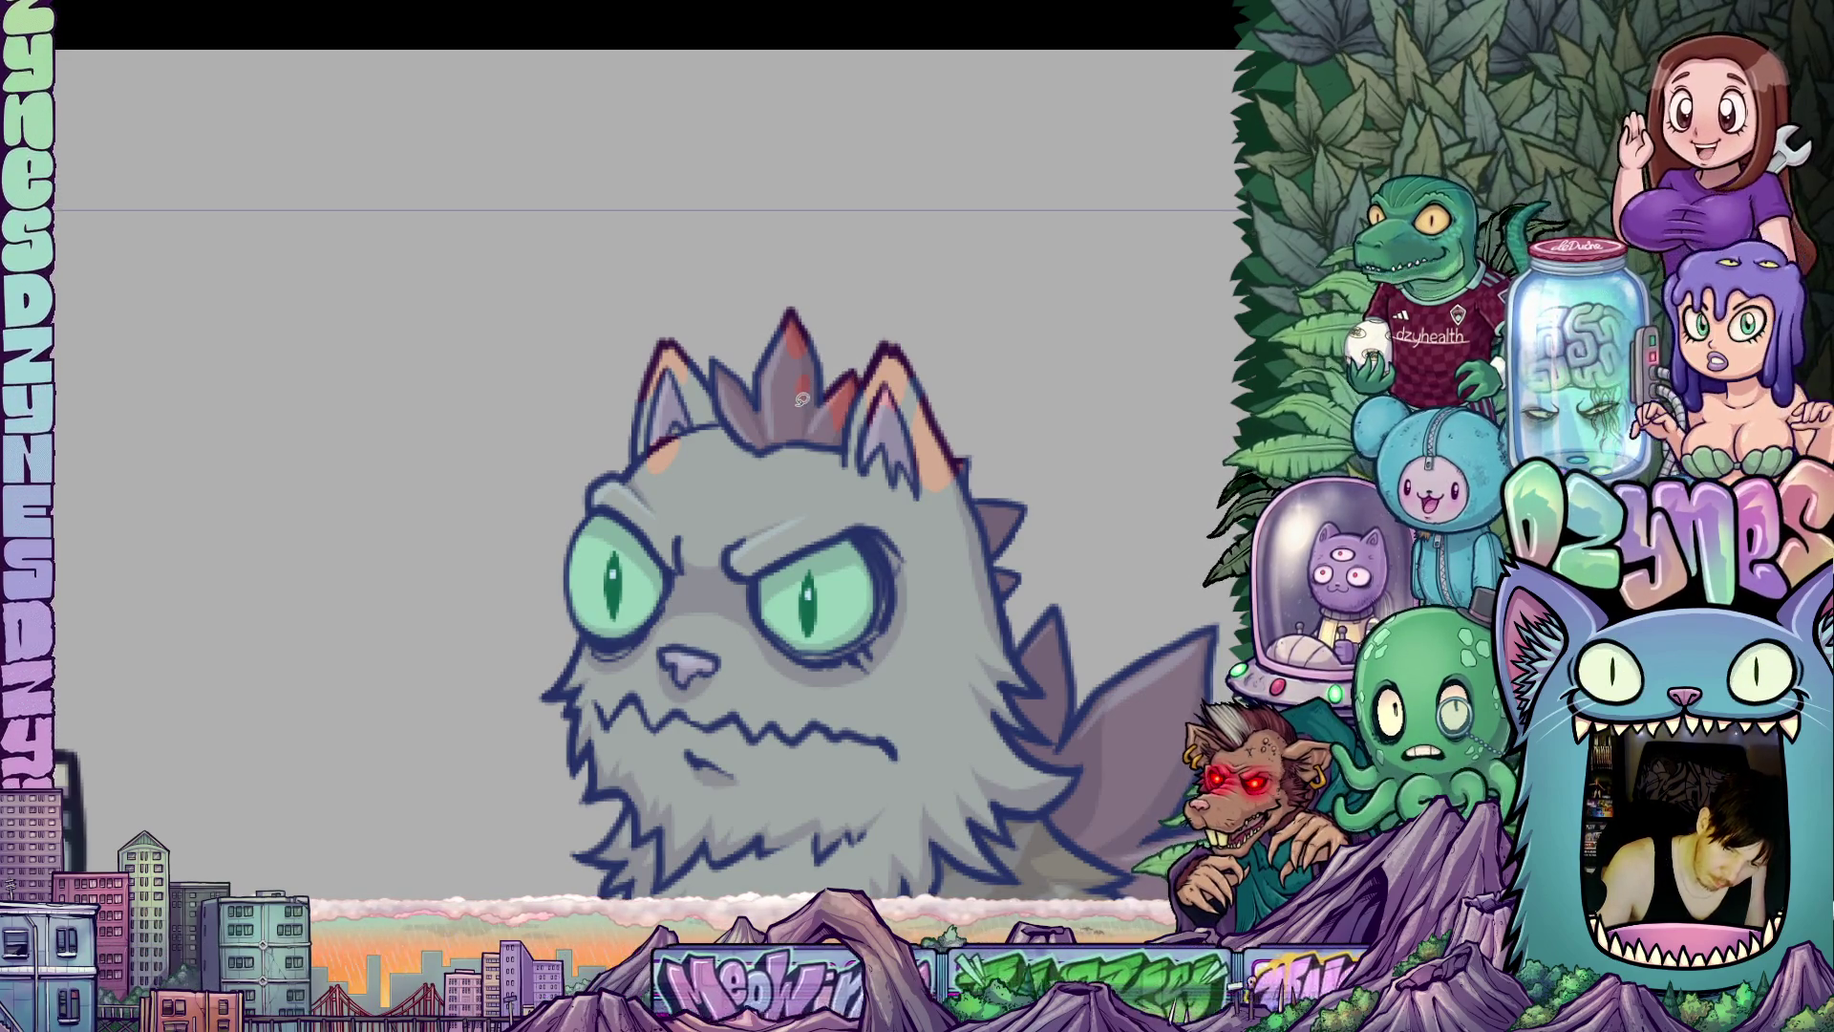
{"action": "mouse_move", "coordinate": [797, 380]}
{"action": "left_mouse_down"}
{"action": "mouse_move", "coordinate": [793, 420]}
{"action": "mouse_move", "coordinate": [807, 374]}
{"action": "mouse_move", "coordinate": [823, 377]}
{"action": "mouse_move", "coordinate": [791, 392]}
{"action": "mouse_move", "coordinate": [783, 312]}
{"action": "left_mouse_up"}
{"action": "key", "text": "ctrl+z"}
{"action": "key", "text": "ctrl+z"}
{"action": "key", "text": "ctrl+z"}
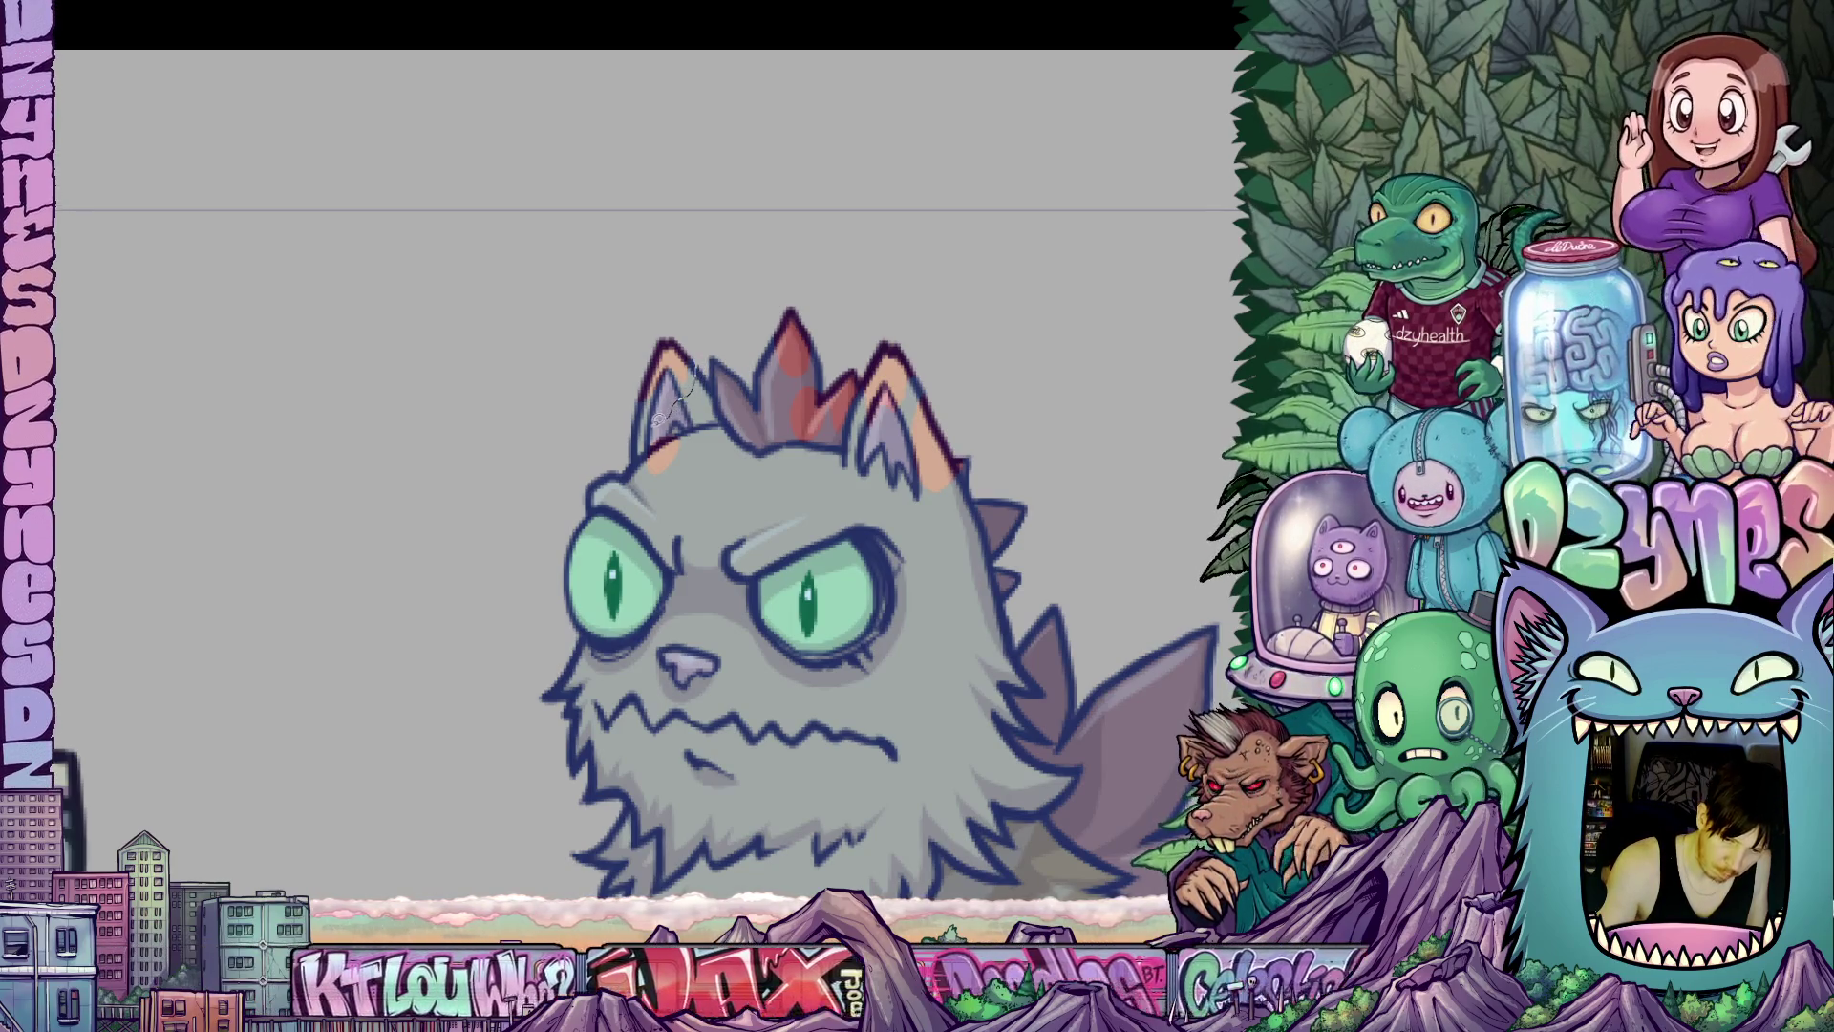
{"action": "mouse_move", "coordinate": [648, 447]}
{"action": "left_mouse_down"}
{"action": "mouse_move", "coordinate": [641, 489]}
{"action": "mouse_move", "coordinate": [669, 499]}
{"action": "mouse_move", "coordinate": [697, 455]}
{"action": "mouse_move", "coordinate": [685, 422]}
{"action": "mouse_move", "coordinate": [659, 432]}
{"action": "mouse_move", "coordinate": [743, 449]}
{"action": "mouse_move", "coordinate": [718, 426]}
{"action": "left_mouse_up"}
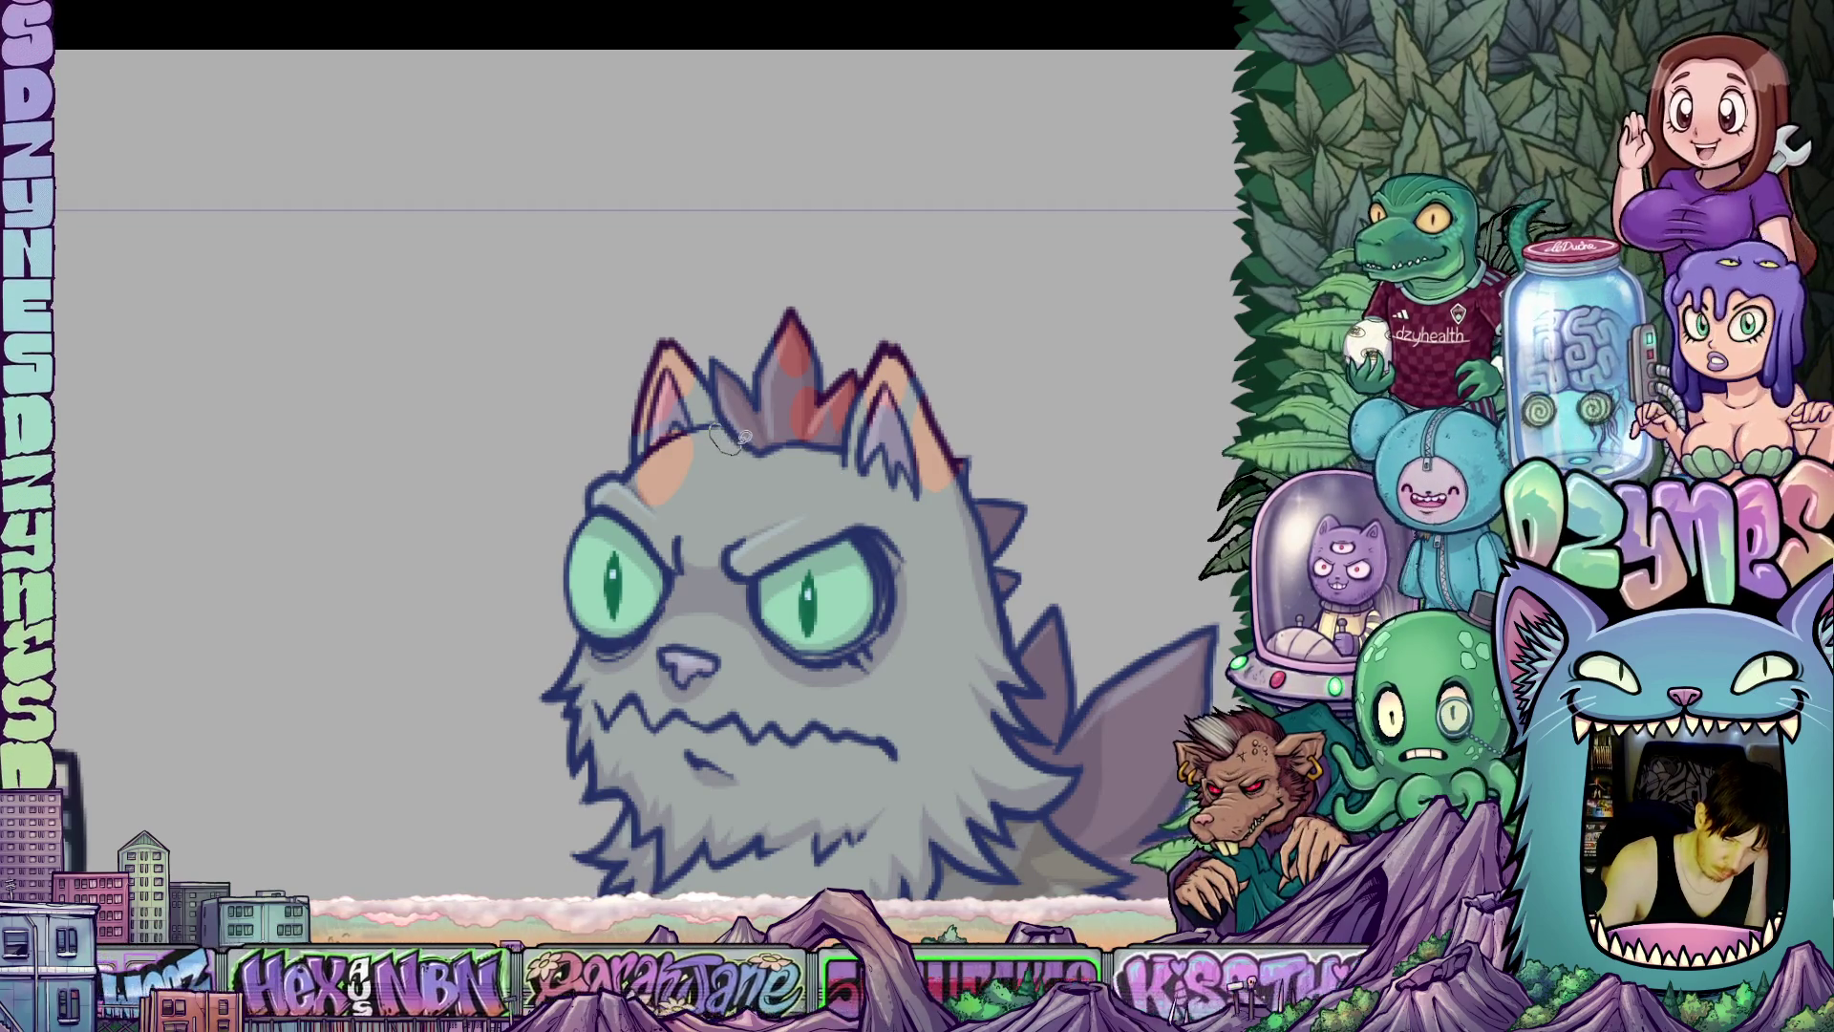
Paint an orange spot on the cat's forehead and fill the head tuft red.
{"action": "left_click_drag", "start_coordinate": [898, 590], "coordinate": [1027, 485]}
{"action": "scroll", "coordinate": [1027, 485], "scroll_direction": "up", "scroll_amount": 2}
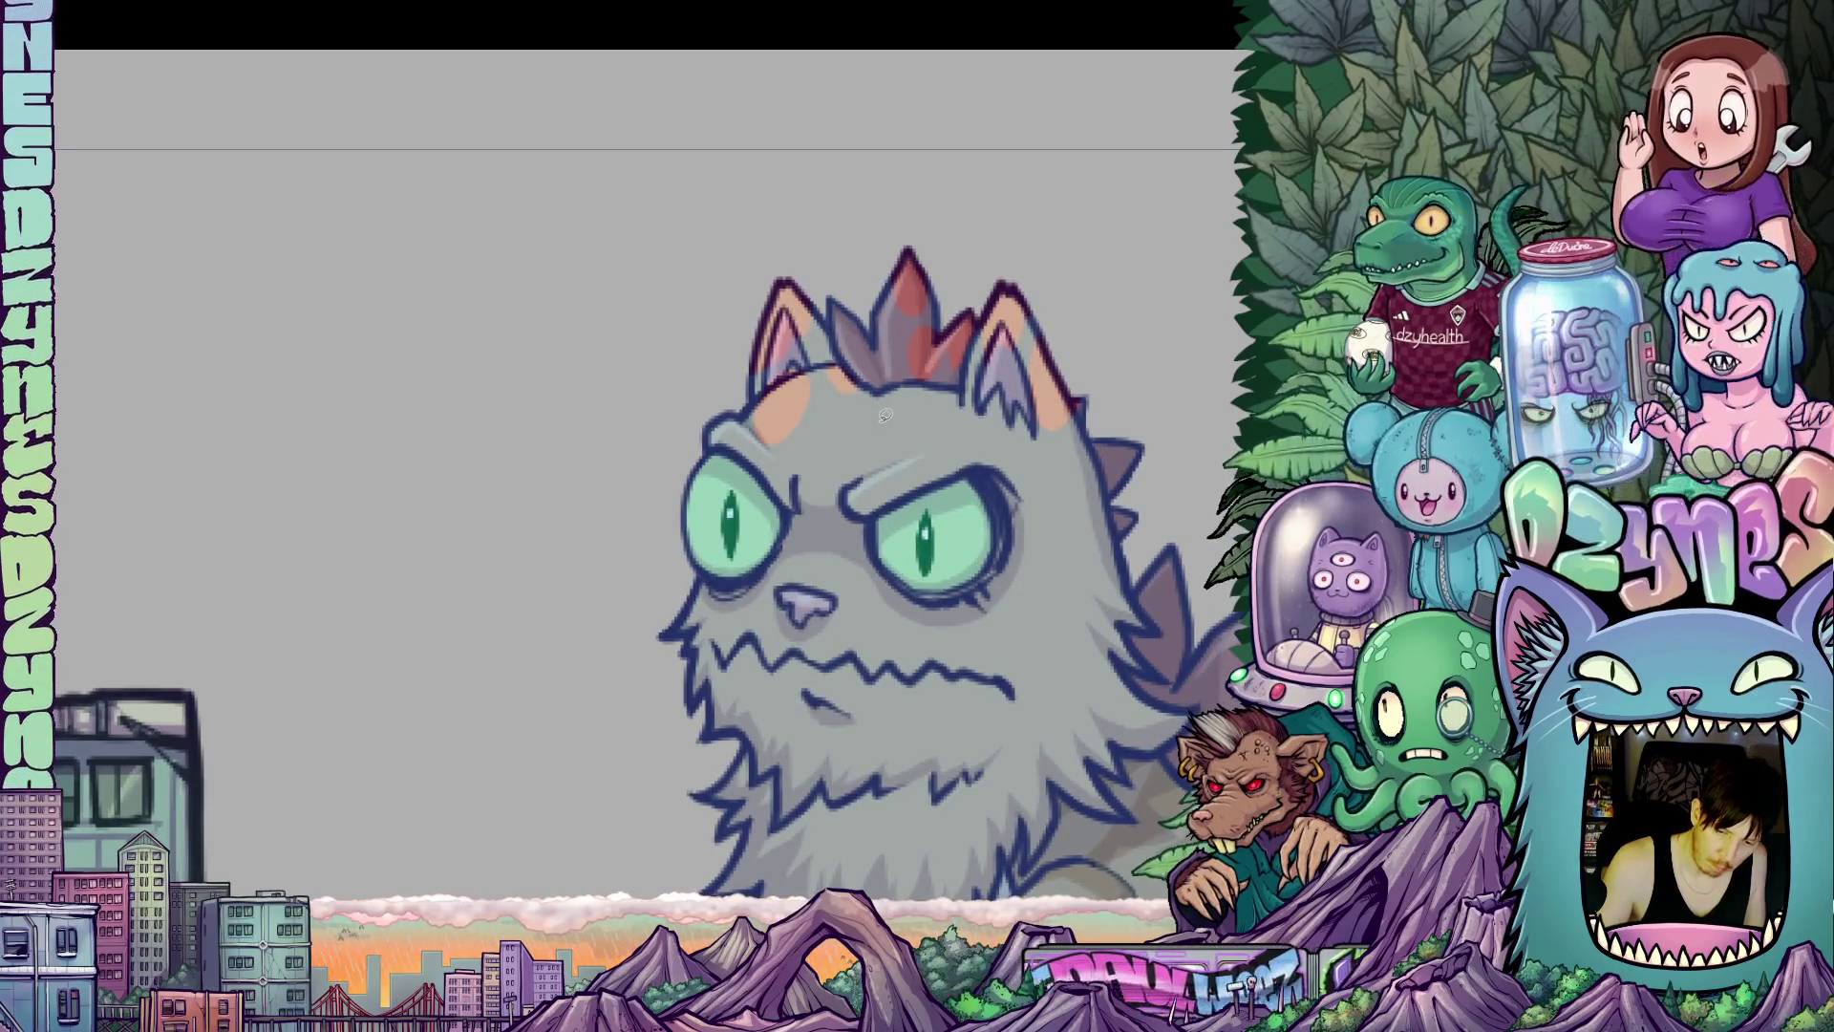
{"action": "mouse_move", "coordinate": [991, 562]}
{"action": "left_mouse_down"}
{"action": "mouse_move", "coordinate": [917, 468]}
{"action": "mouse_move", "coordinate": [984, 552]}
{"action": "left_mouse_up"}
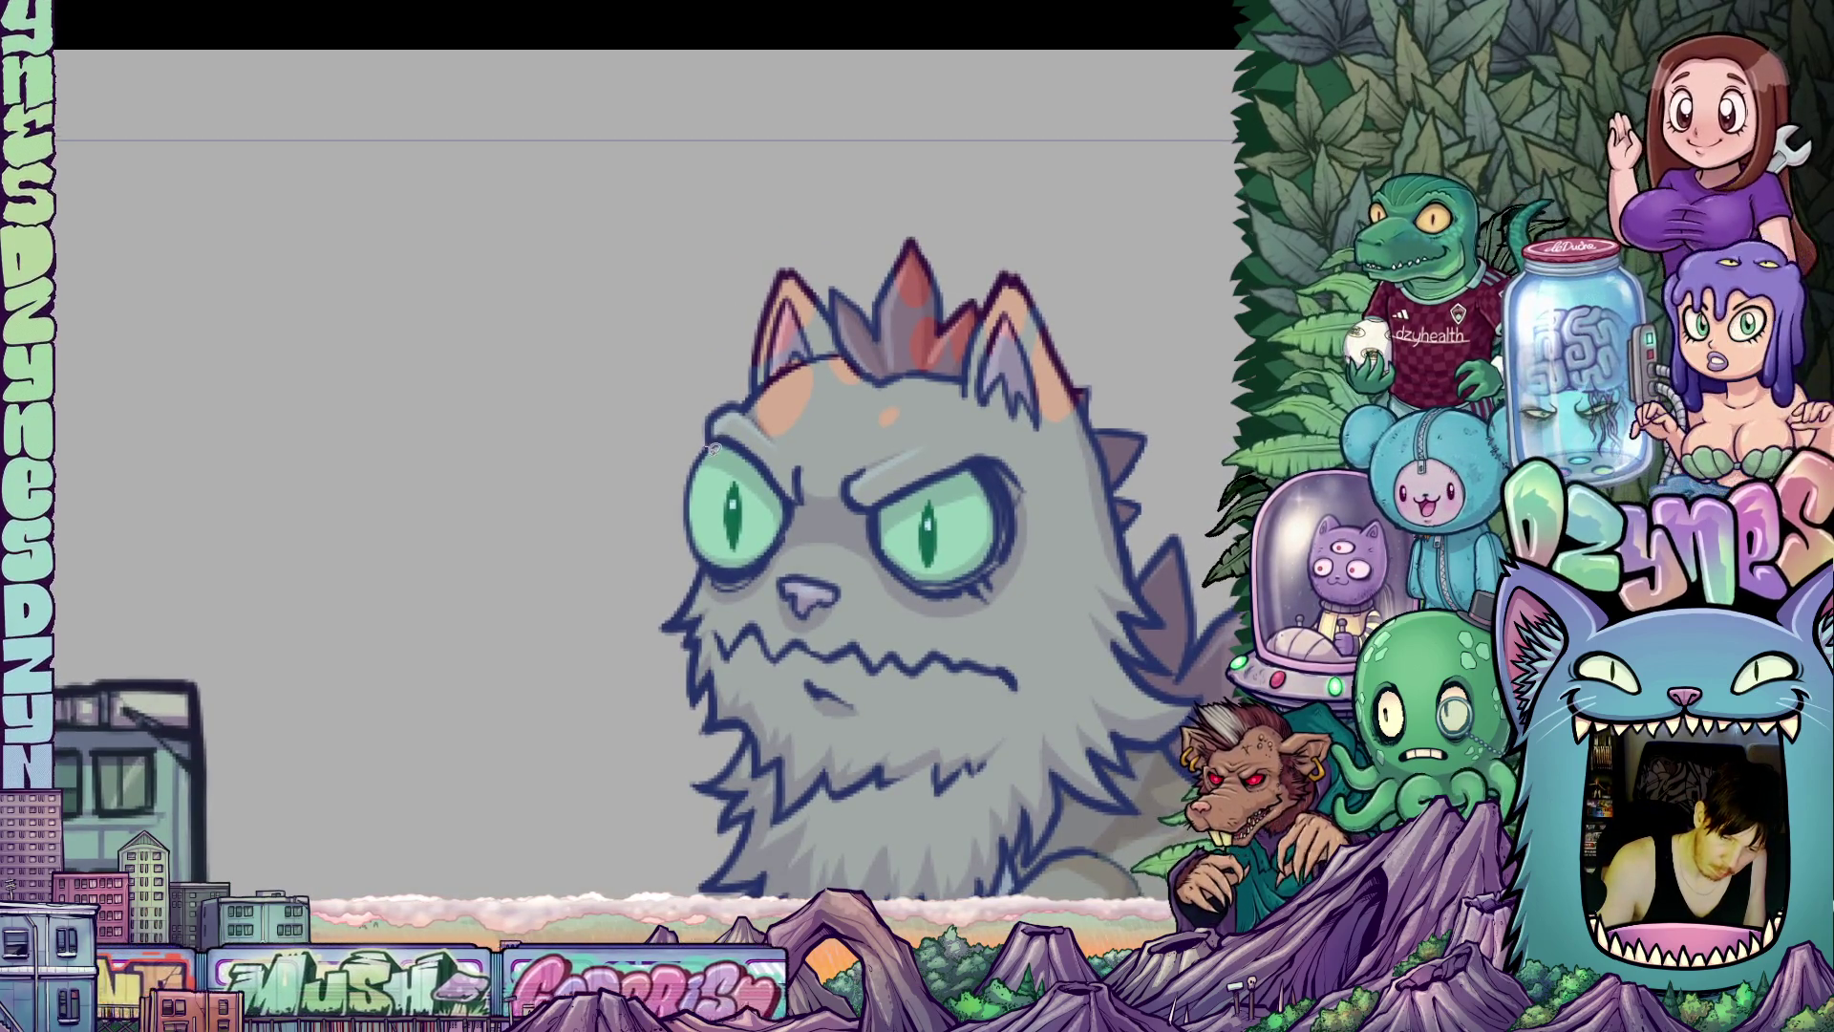
{"action": "mouse_move", "coordinate": [789, 475]}
{"action": "left_mouse_down"}
{"action": "mouse_move", "coordinate": [1007, 625]}
{"action": "mouse_move", "coordinate": [1041, 597]}
{"action": "left_mouse_up"}
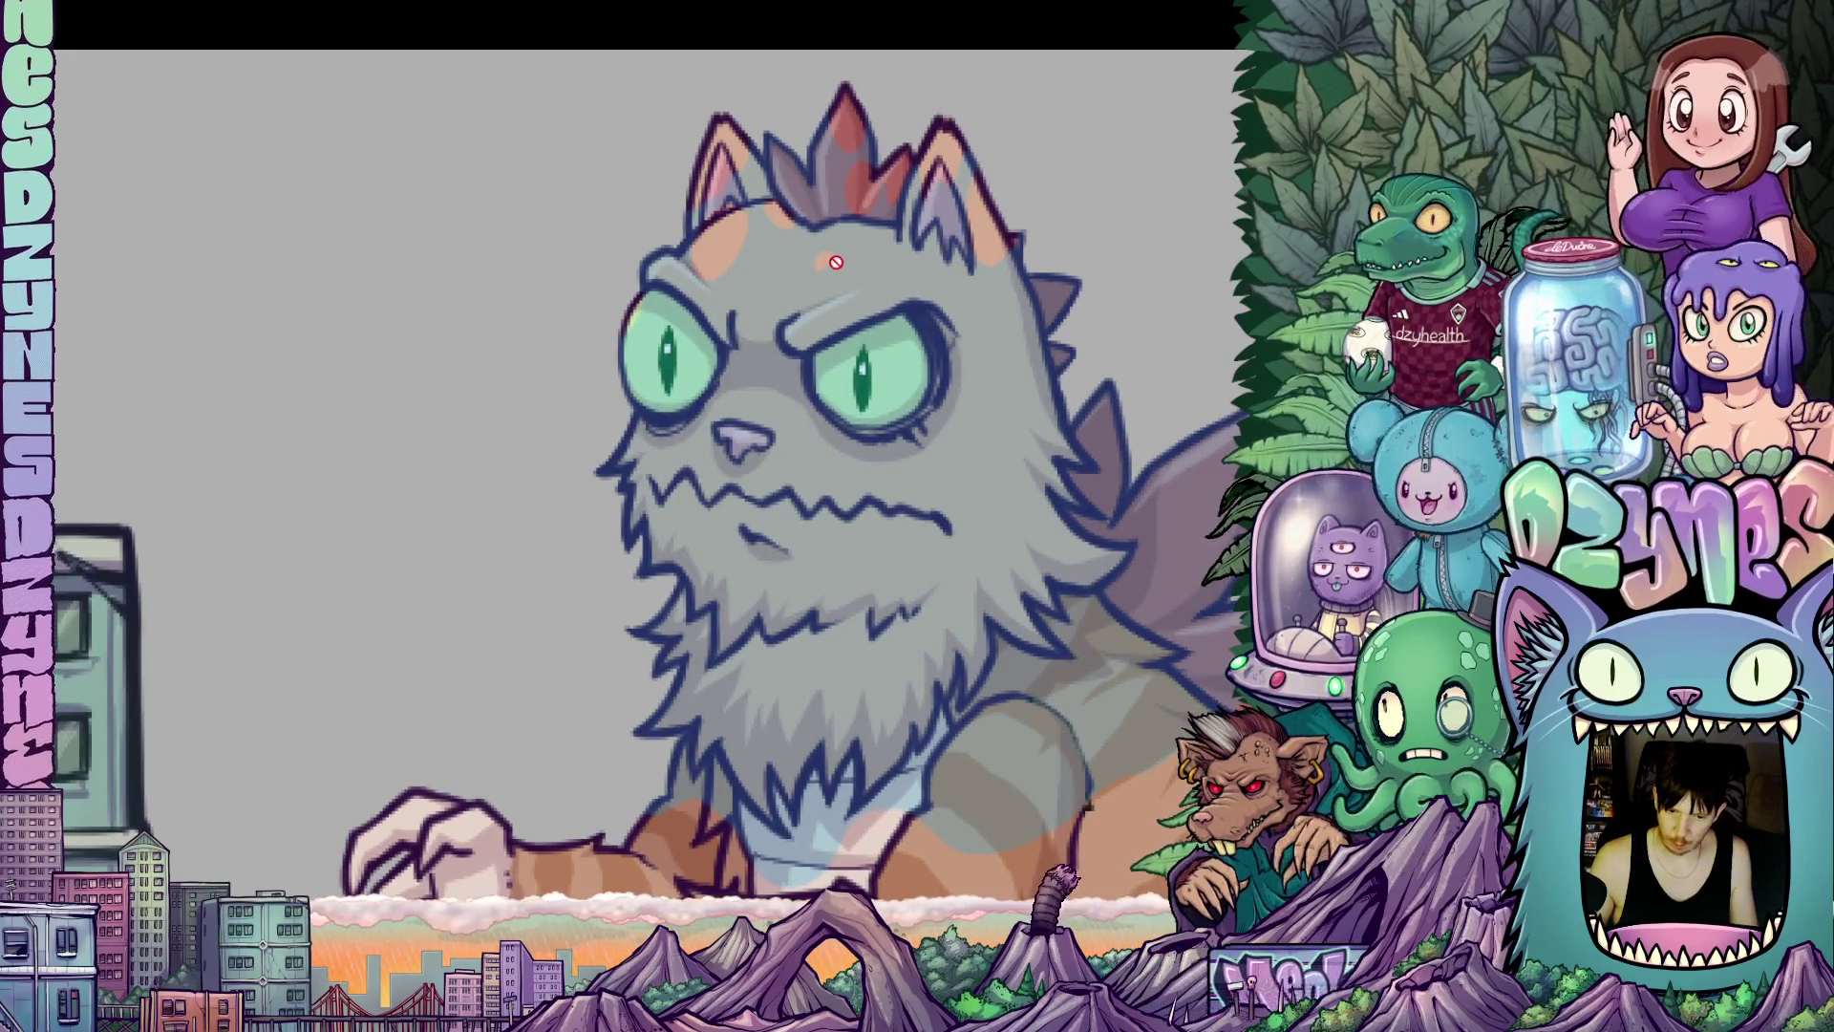
{"action": "scroll", "coordinate": [841, 277], "scroll_direction": "up", "scroll_amount": 2}
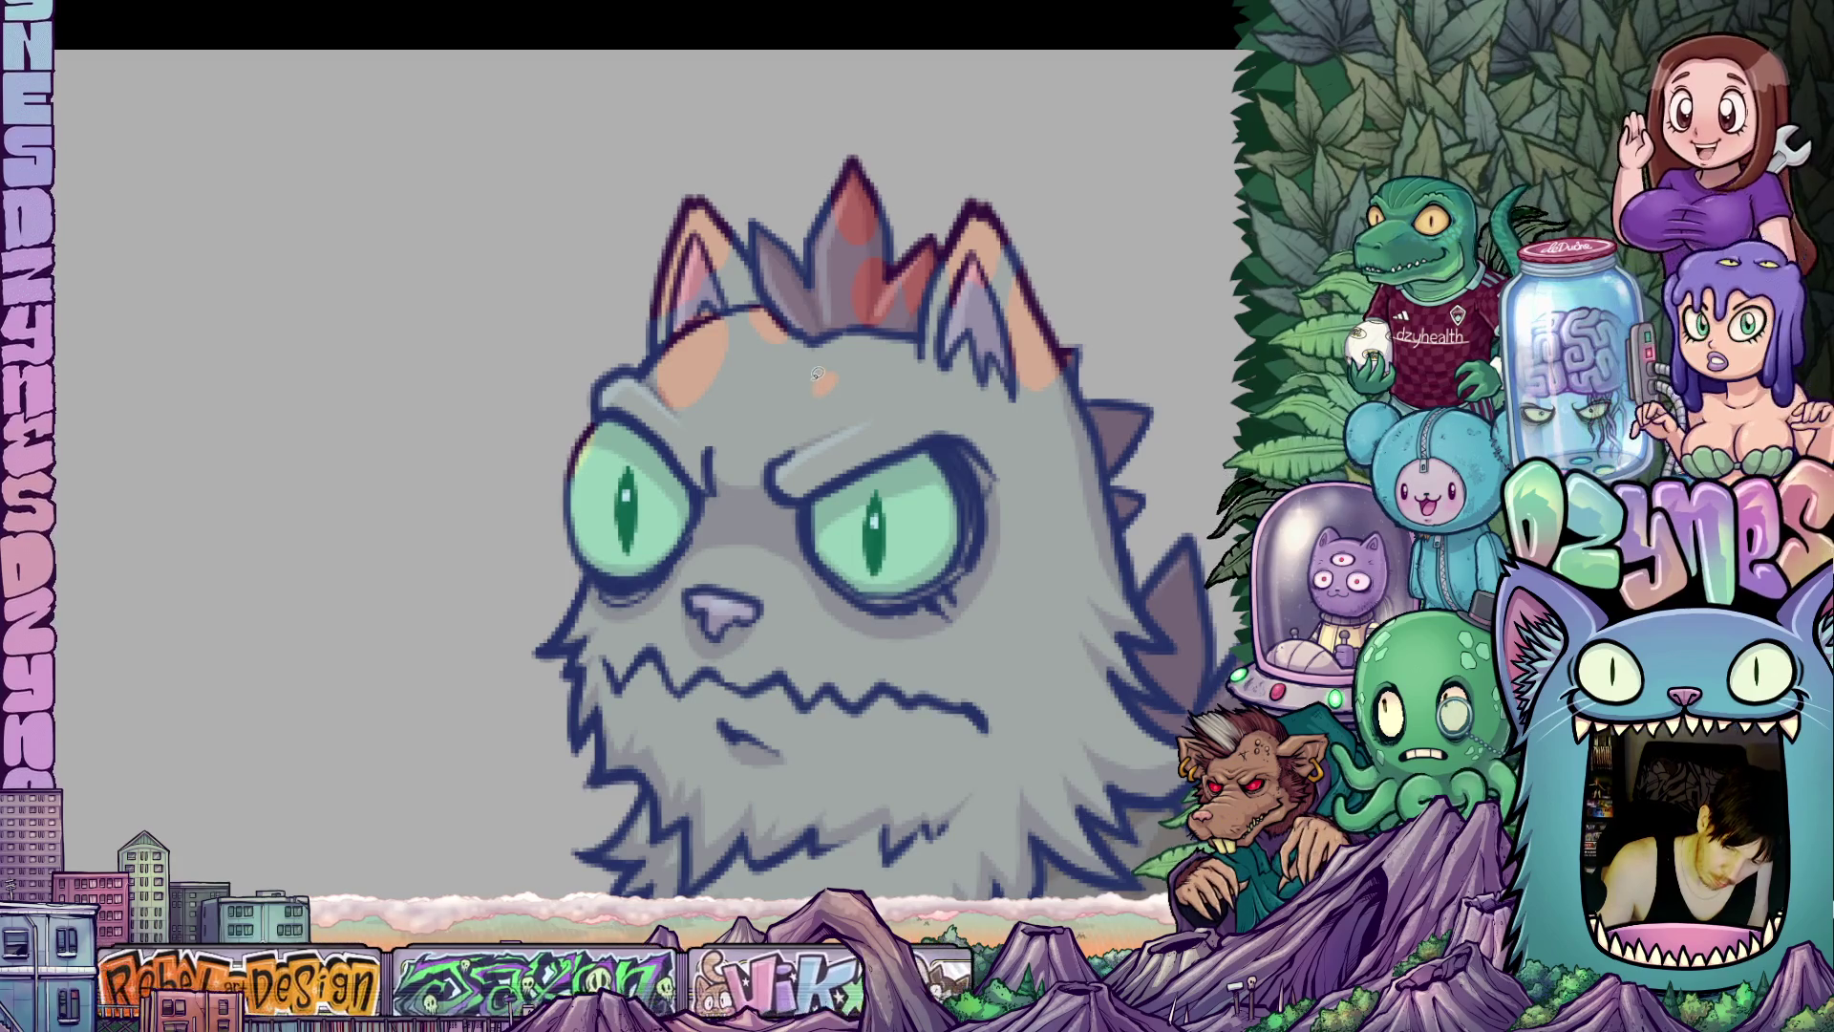
{"action": "mouse_move", "coordinate": [803, 411]}
{"action": "left_mouse_down"}
{"action": "mouse_move", "coordinate": [827, 441]}
{"action": "mouse_move", "coordinate": [861, 386]}
{"action": "mouse_move", "coordinate": [828, 368]}
{"action": "left_mouse_up"}
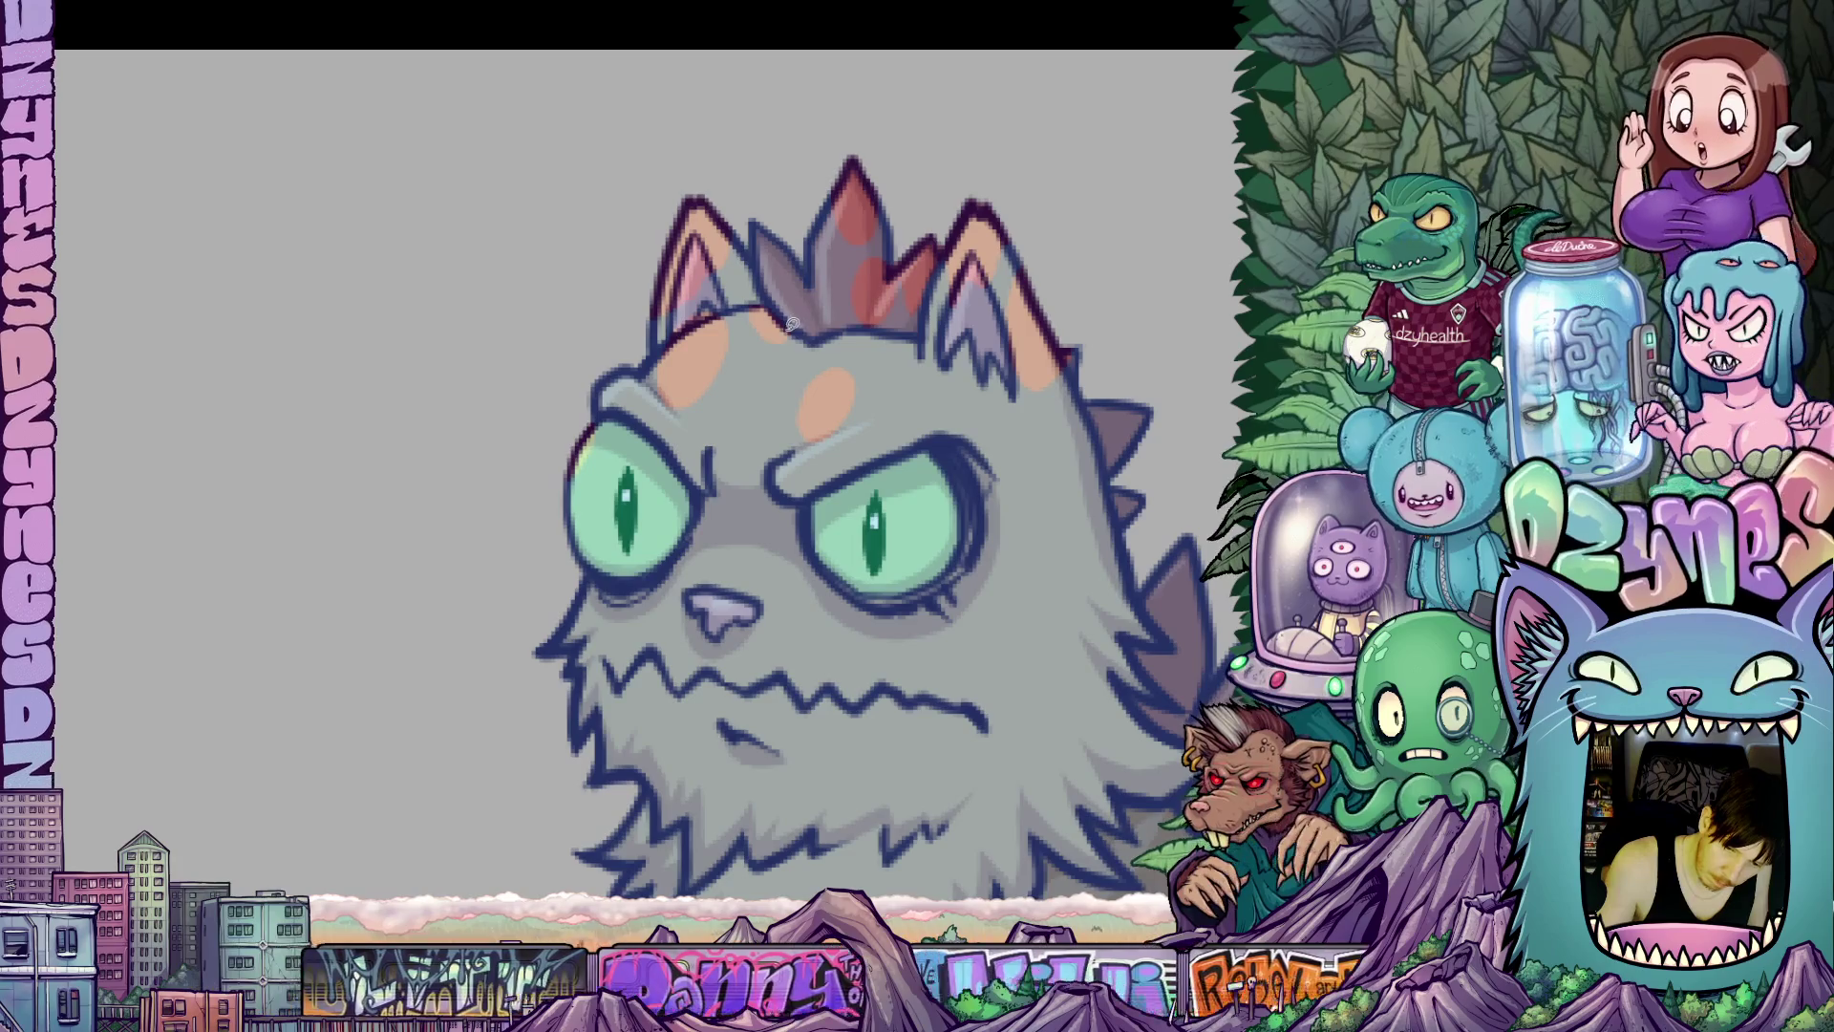
{"action": "mouse_move", "coordinate": [778, 370]}
{"action": "left_mouse_down"}
{"action": "mouse_move", "coordinate": [748, 344]}
{"action": "mouse_move", "coordinate": [759, 290]}
{"action": "mouse_move", "coordinate": [803, 359]}
{"action": "left_mouse_up"}
{"action": "mouse_move", "coordinate": [830, 247]}
{"action": "left_mouse_down"}
{"action": "mouse_move", "coordinate": [865, 336]}
{"action": "mouse_move", "coordinate": [783, 320]}
{"action": "mouse_move", "coordinate": [807, 353]}
{"action": "mouse_move", "coordinate": [817, 304]}
{"action": "mouse_move", "coordinate": [801, 330]}
{"action": "mouse_move", "coordinate": [865, 310]}
{"action": "mouse_move", "coordinate": [890, 364]}
{"action": "mouse_move", "coordinate": [931, 298]}
{"action": "left_mouse_up"}
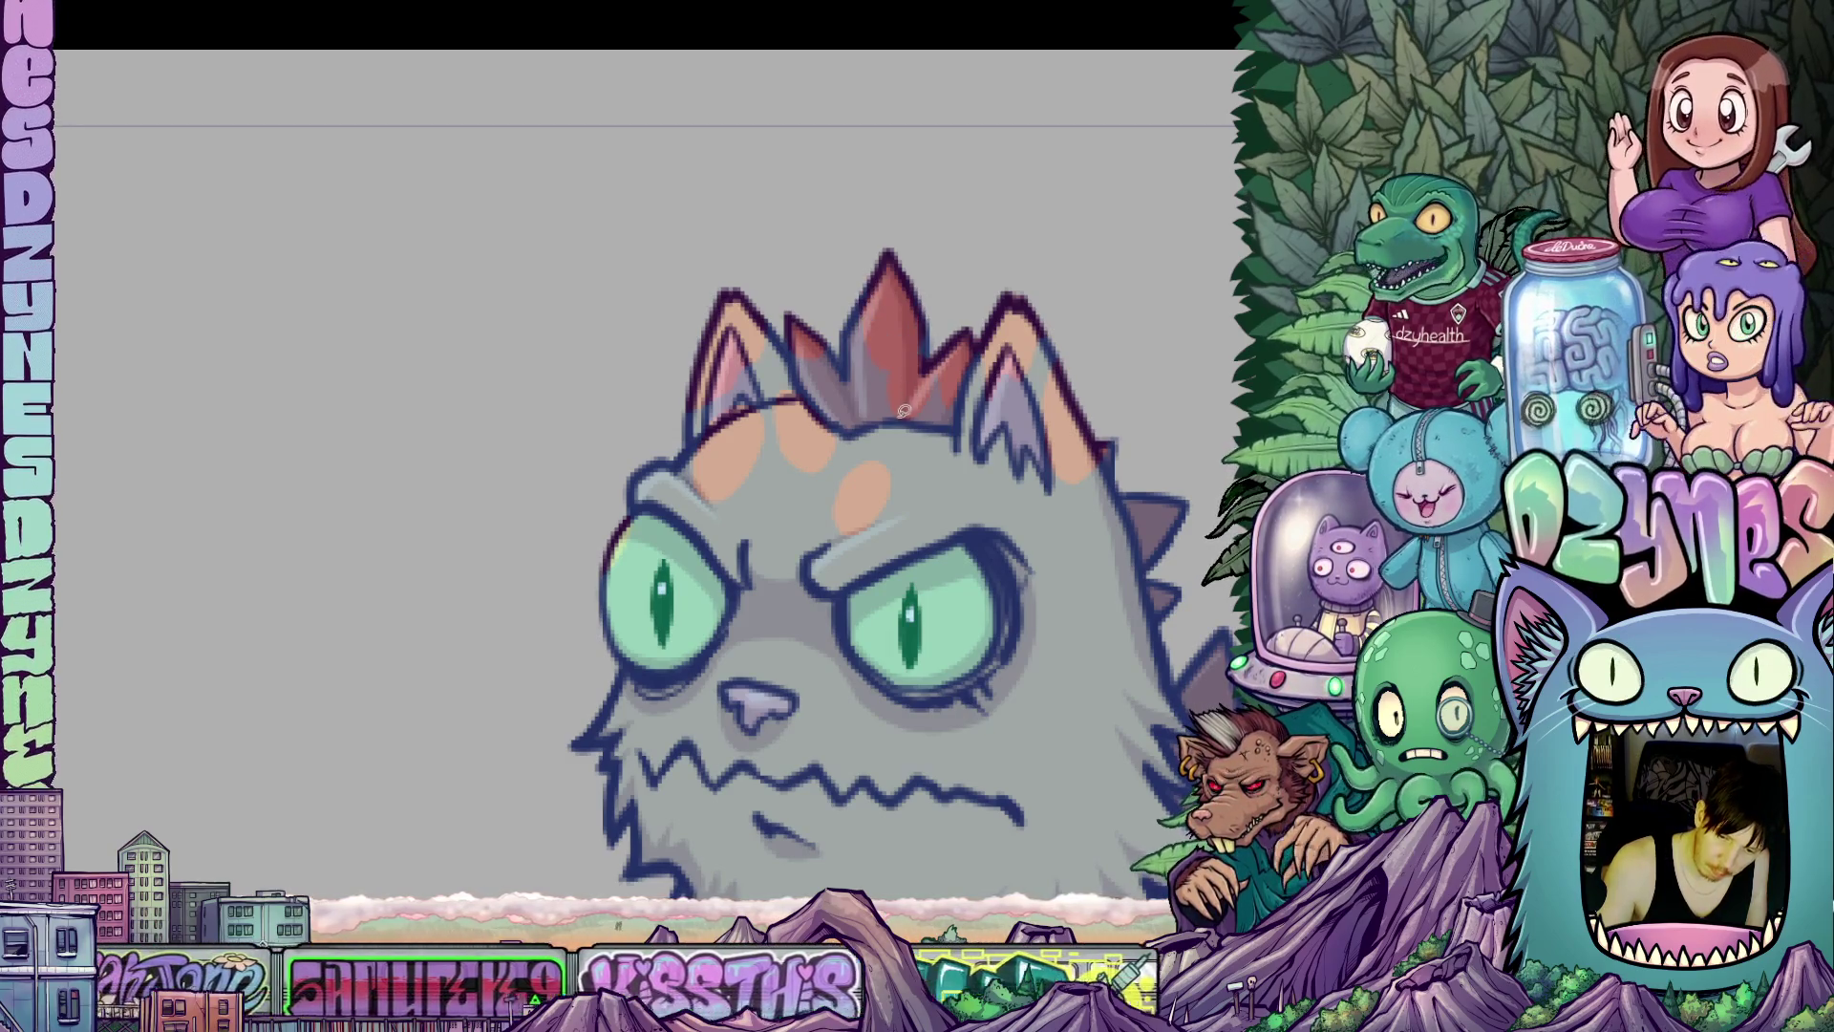
{"action": "mouse_move", "coordinate": [893, 374]}
{"action": "left_mouse_down"}
{"action": "mouse_move", "coordinate": [875, 441]}
{"action": "mouse_move", "coordinate": [923, 434]}
{"action": "mouse_move", "coordinate": [938, 384]}
{"action": "mouse_move", "coordinate": [832, 332]}
{"action": "mouse_move", "coordinate": [829, 382]}
{"action": "mouse_move", "coordinate": [862, 444]}
{"action": "mouse_move", "coordinate": [903, 339]}
{"action": "mouse_move", "coordinate": [871, 268]}
{"action": "mouse_move", "coordinate": [828, 286]}
{"action": "left_mouse_up"}
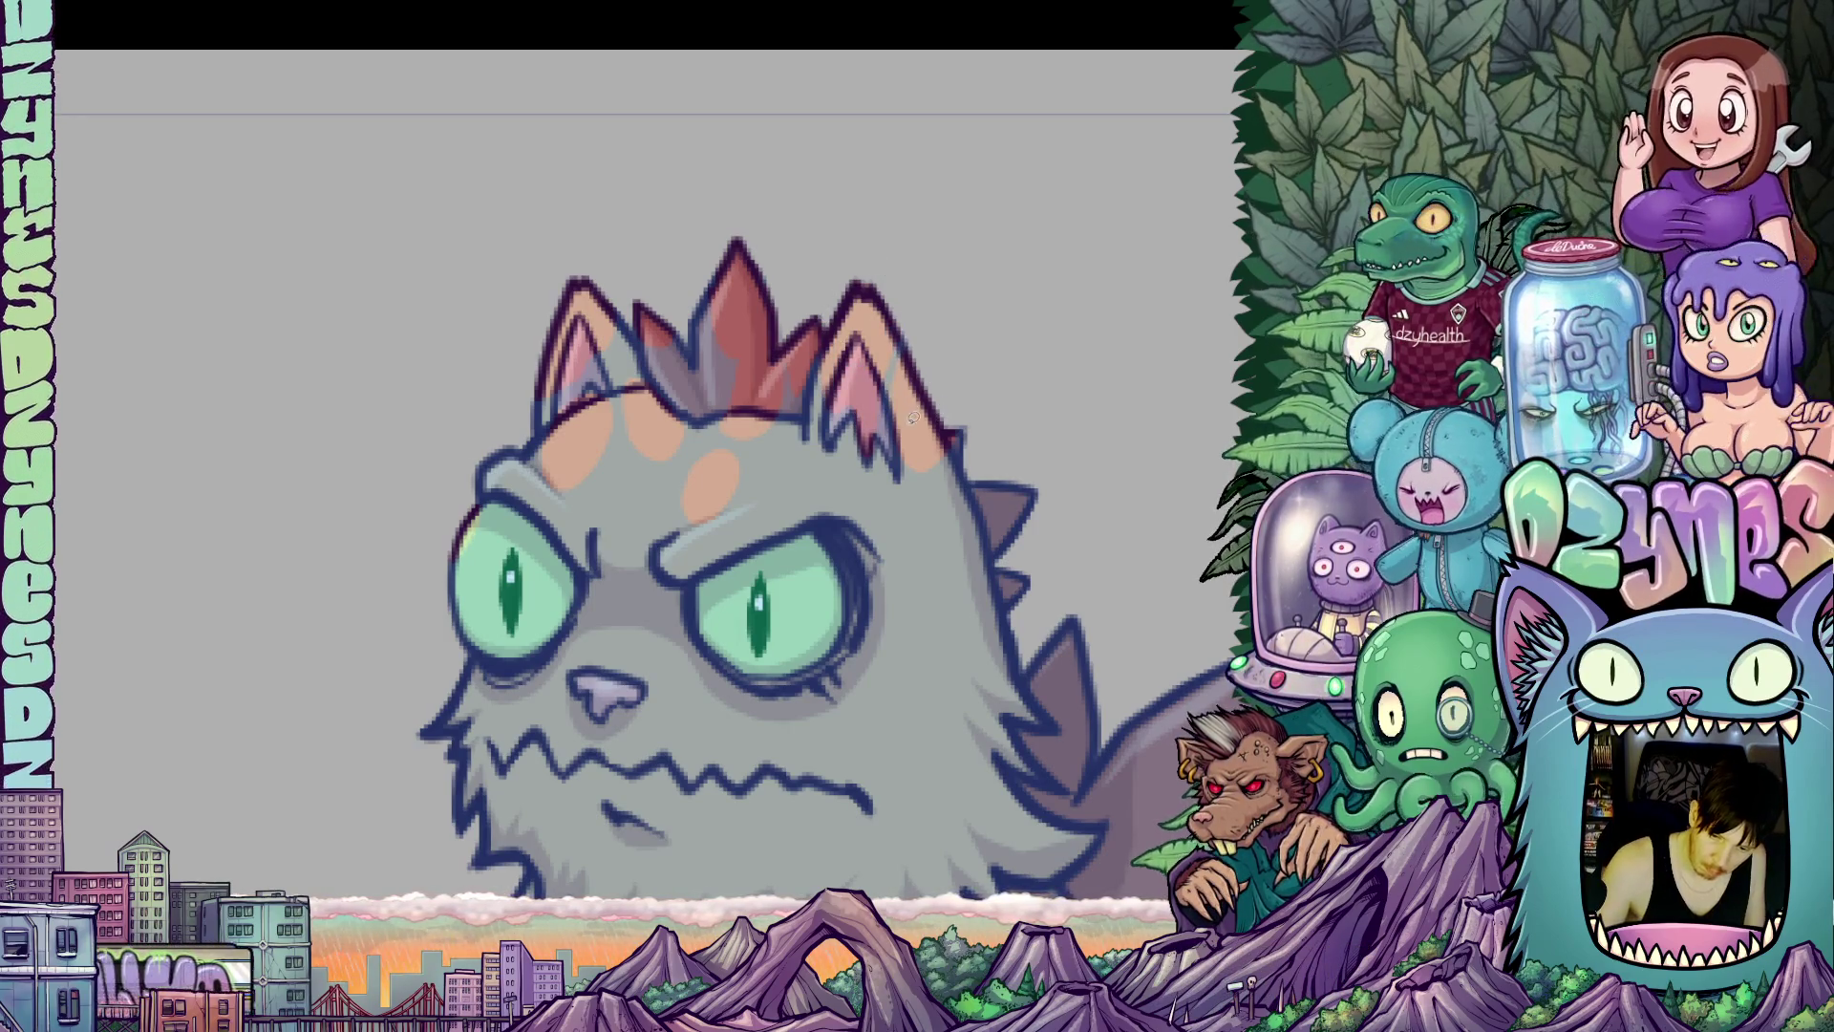
Fill an orange patch from the ear down the head and brighten the left eye's edge.
{"action": "mouse_move", "coordinate": [895, 391]}
{"action": "left_mouse_down"}
{"action": "mouse_move", "coordinate": [922, 542]}
{"action": "mouse_move", "coordinate": [980, 427]}
{"action": "left_mouse_up"}
{"action": "left_click_drag", "start_coordinate": [926, 346], "coordinate": [923, 350]}
{"action": "mouse_move", "coordinate": [483, 488]}
{"action": "left_mouse_down"}
{"action": "mouse_move", "coordinate": [593, 468]}
{"action": "mouse_move", "coordinate": [746, 403]}
{"action": "left_mouse_up"}
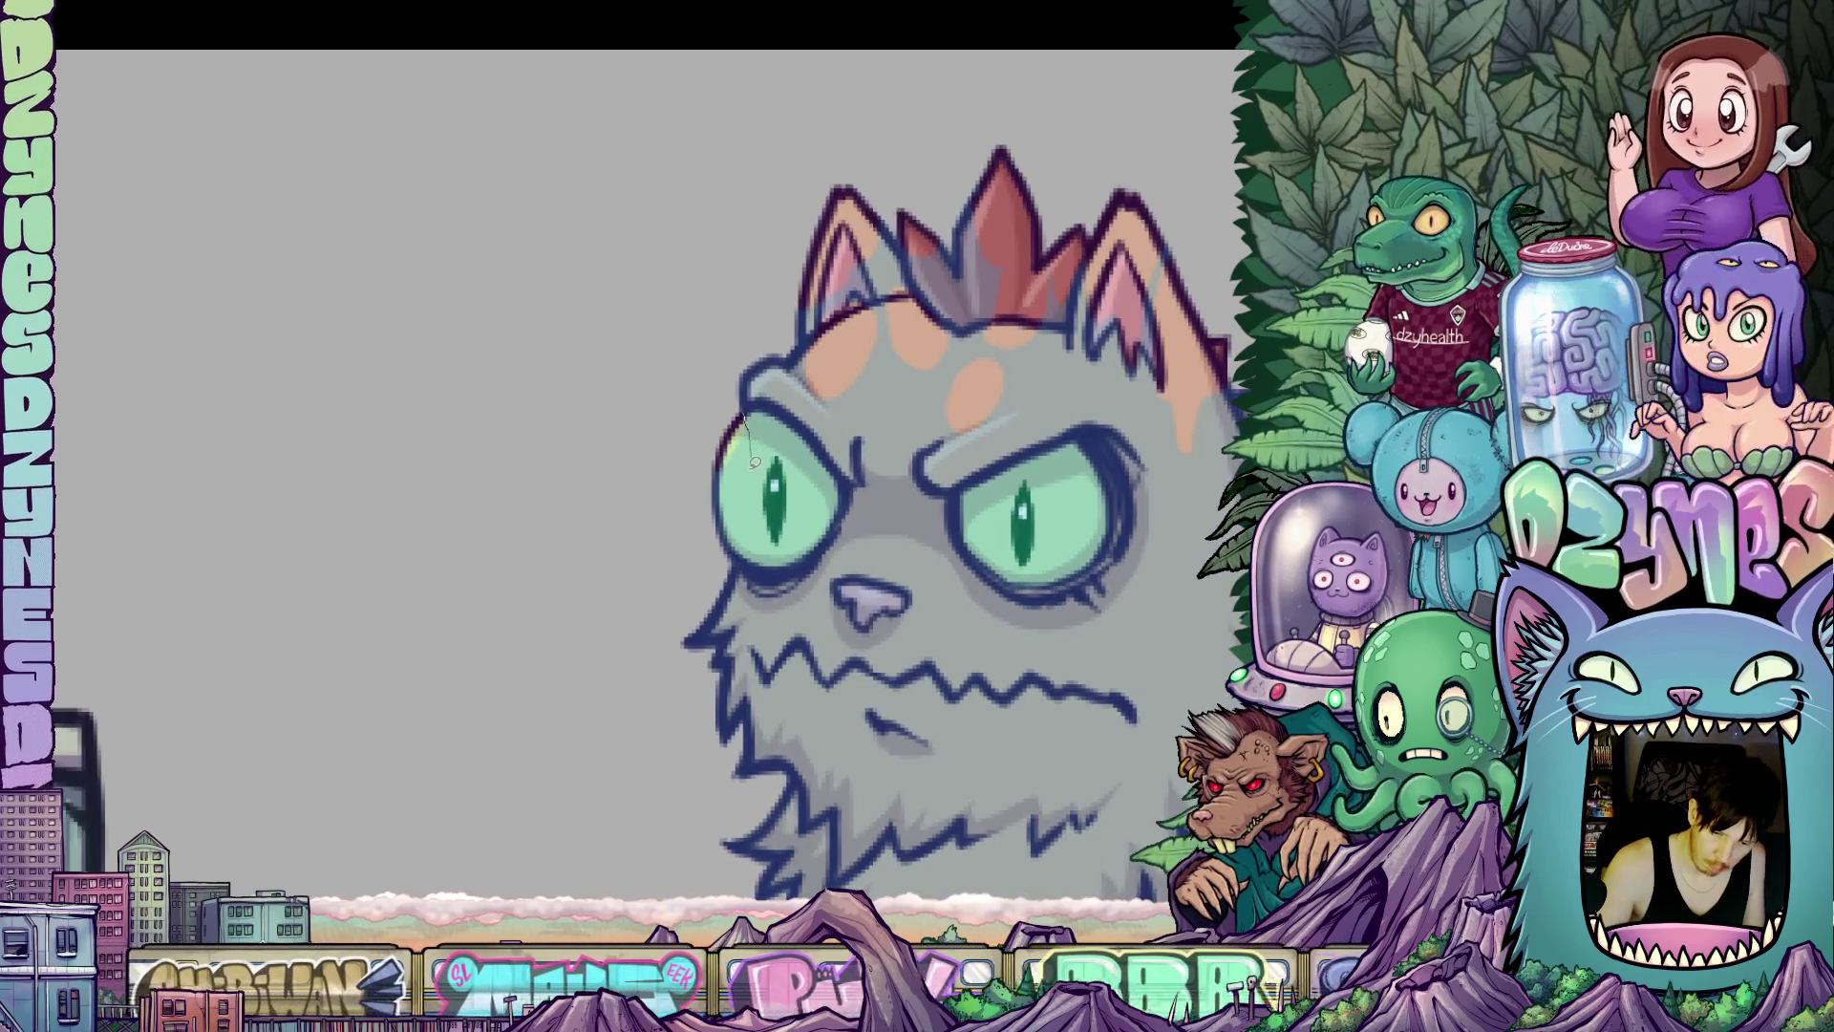
{"action": "mouse_move", "coordinate": [741, 484]}
{"action": "left_mouse_down"}
{"action": "mouse_move", "coordinate": [715, 520]}
{"action": "mouse_move", "coordinate": [745, 409]}
{"action": "left_mouse_up"}
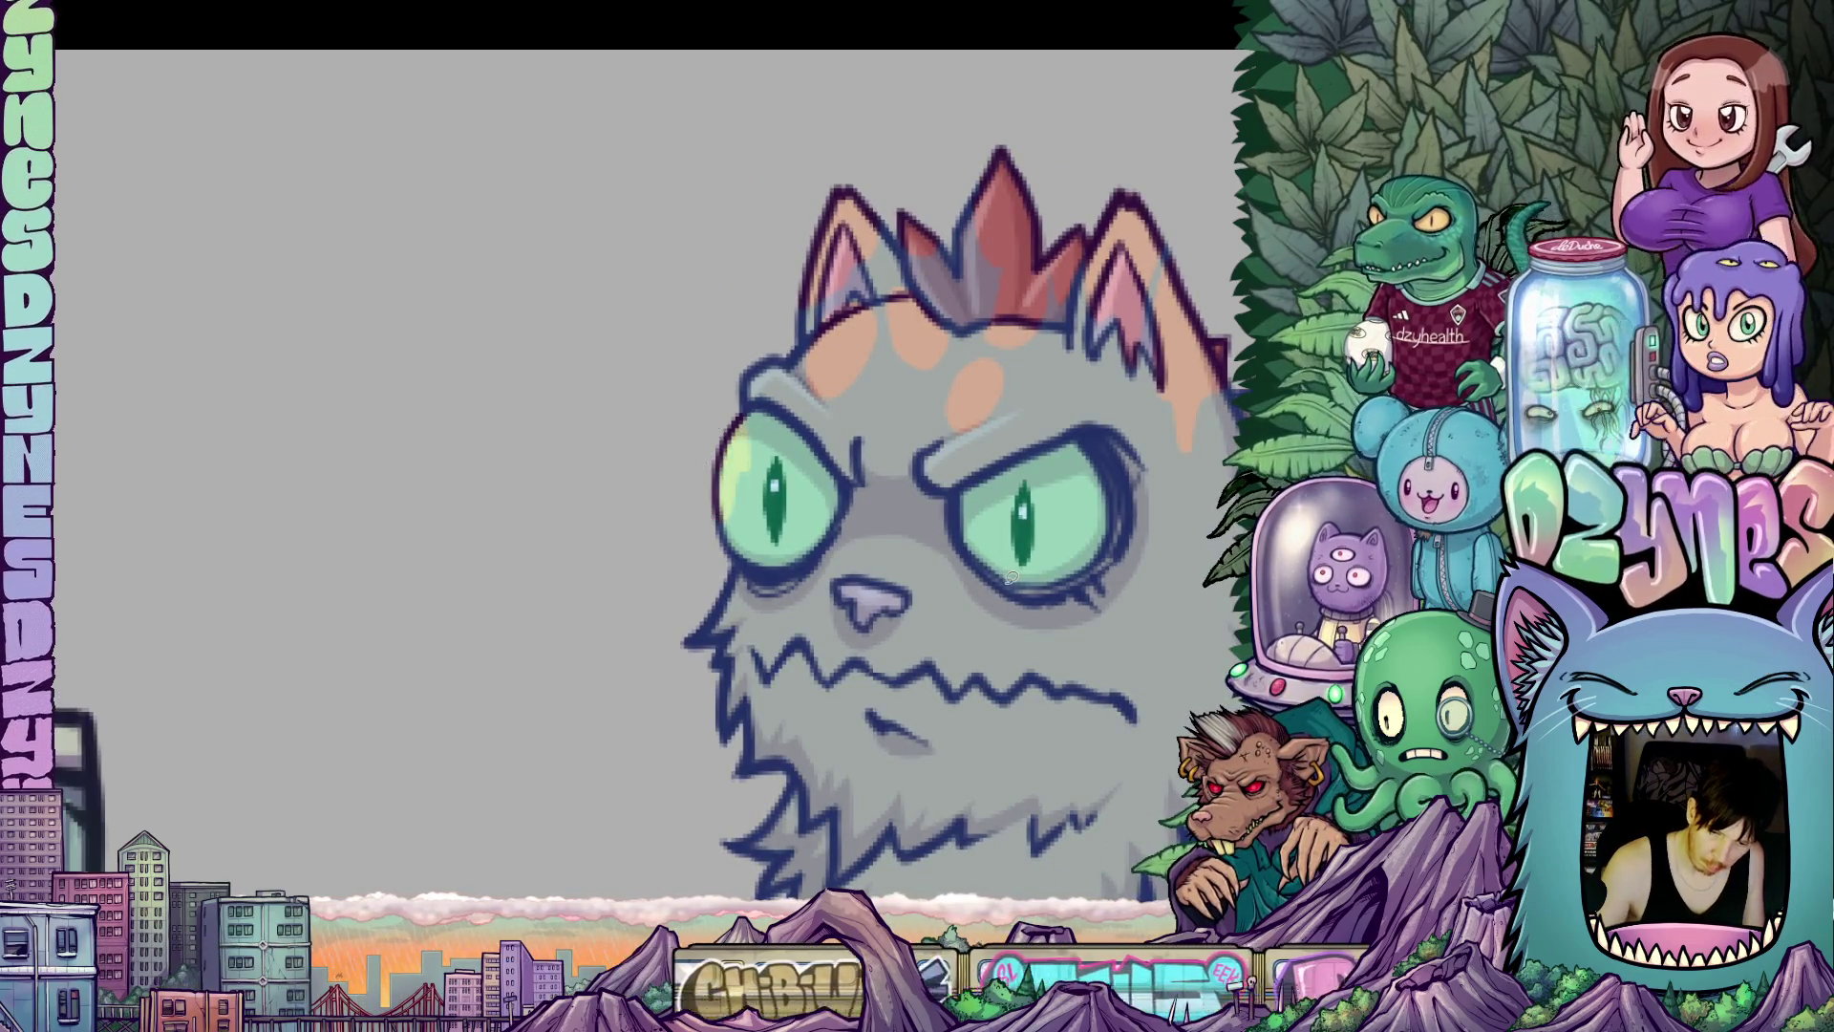
{"action": "scroll", "coordinate": [1010, 582], "scroll_direction": "down", "scroll_amount": 2}
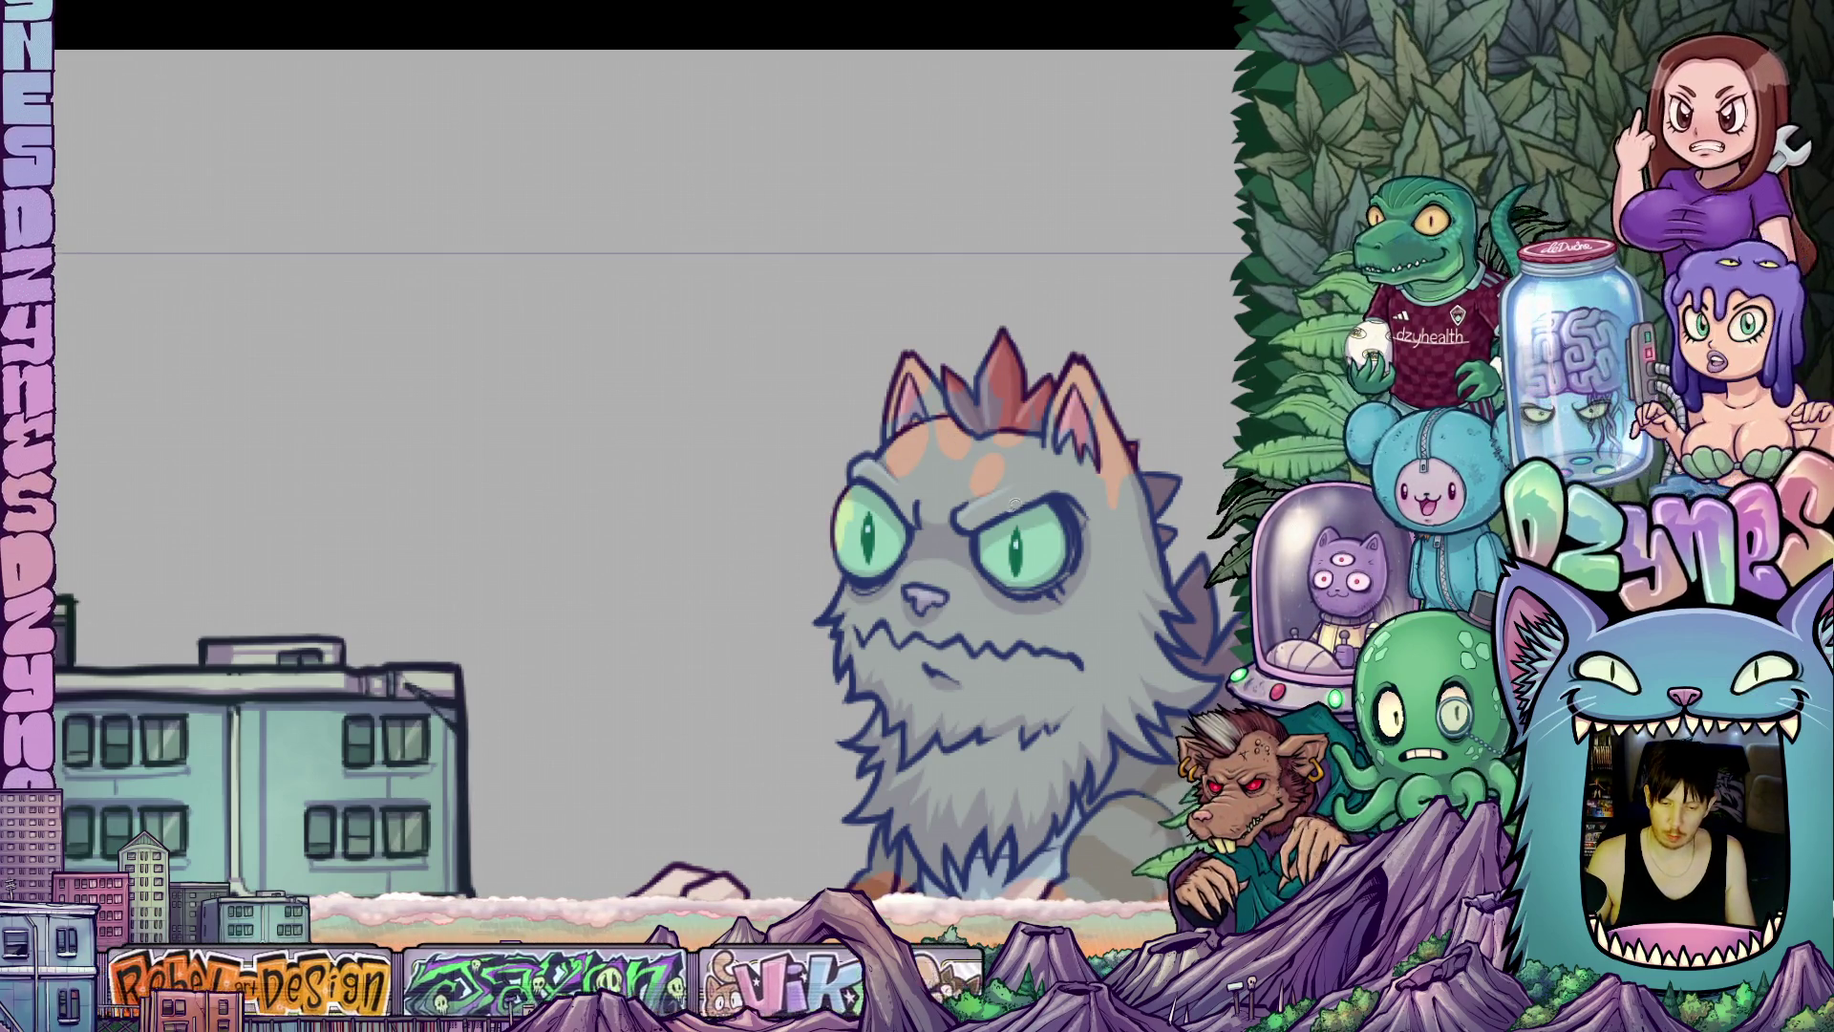
{"action": "scroll", "coordinate": [1014, 502], "scroll_direction": "up", "scroll_amount": 1}
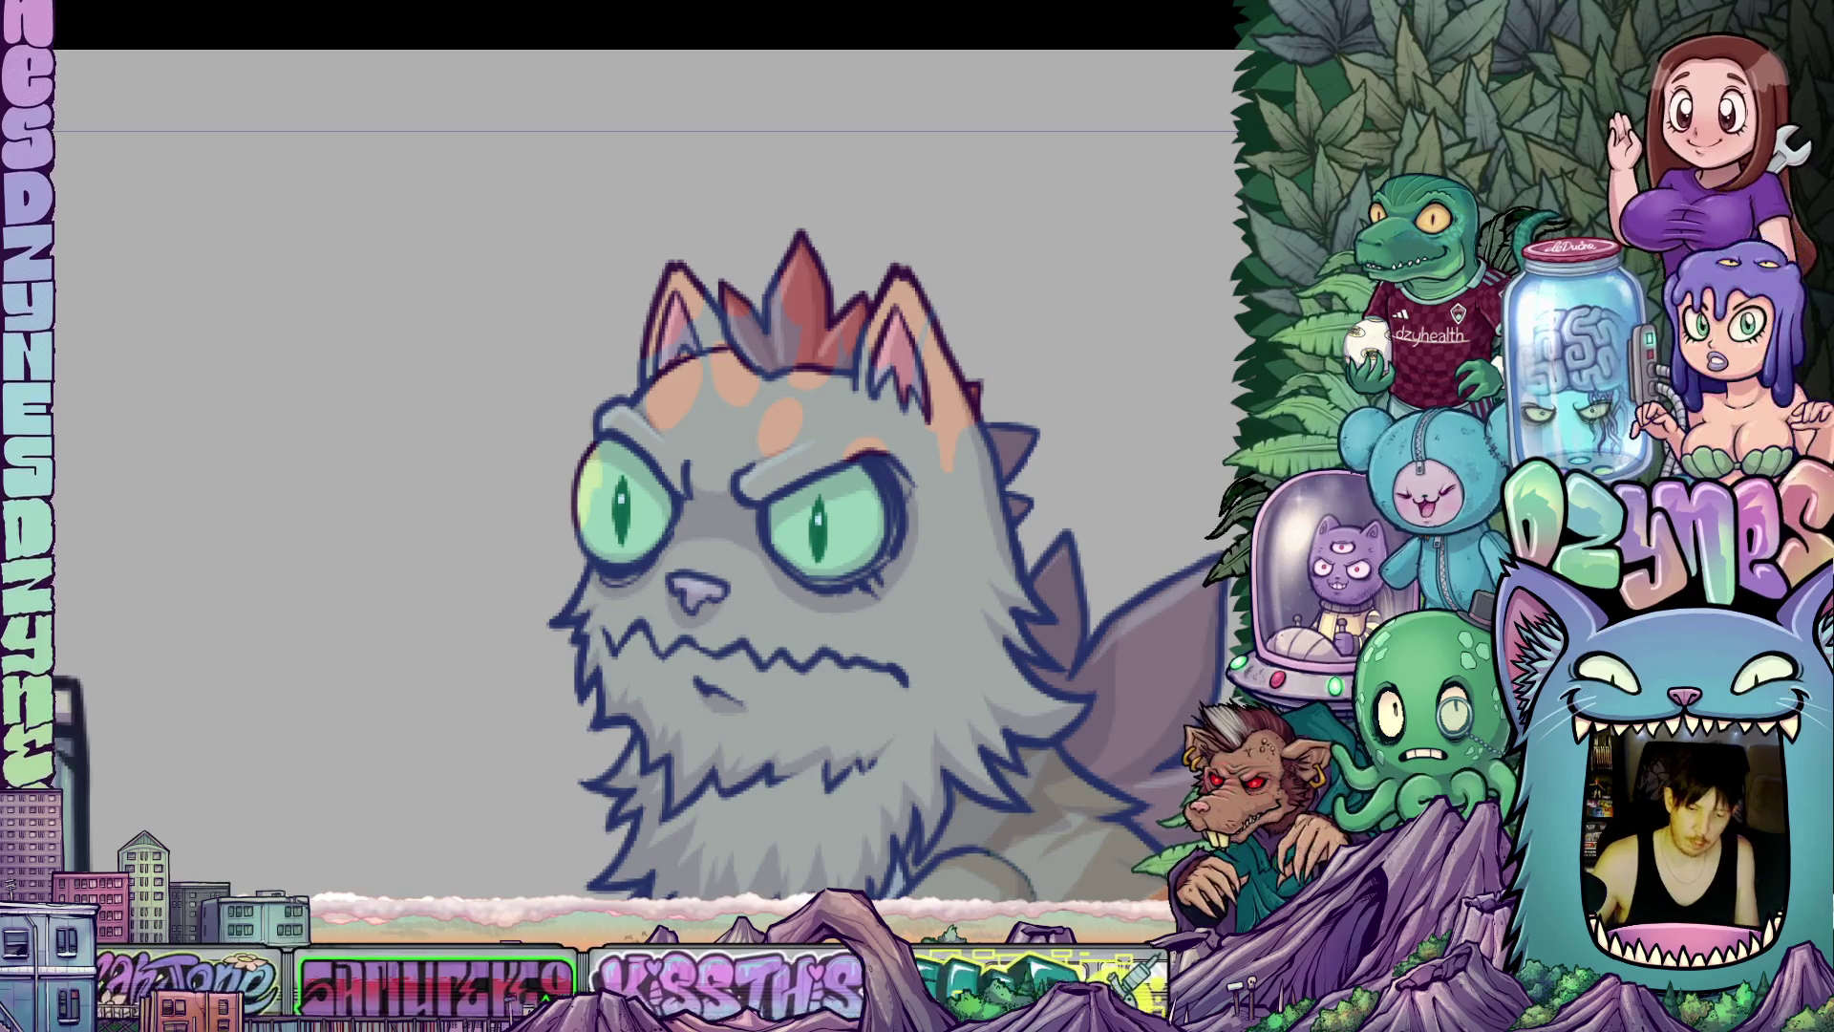
Add more orange patches down the forehead, near the crest and along the head edge.
{"action": "mouse_move", "coordinate": [756, 429]}
{"action": "left_mouse_down"}
{"action": "mouse_move", "coordinate": [742, 459]}
{"action": "mouse_move", "coordinate": [764, 462]}
{"action": "left_mouse_up"}
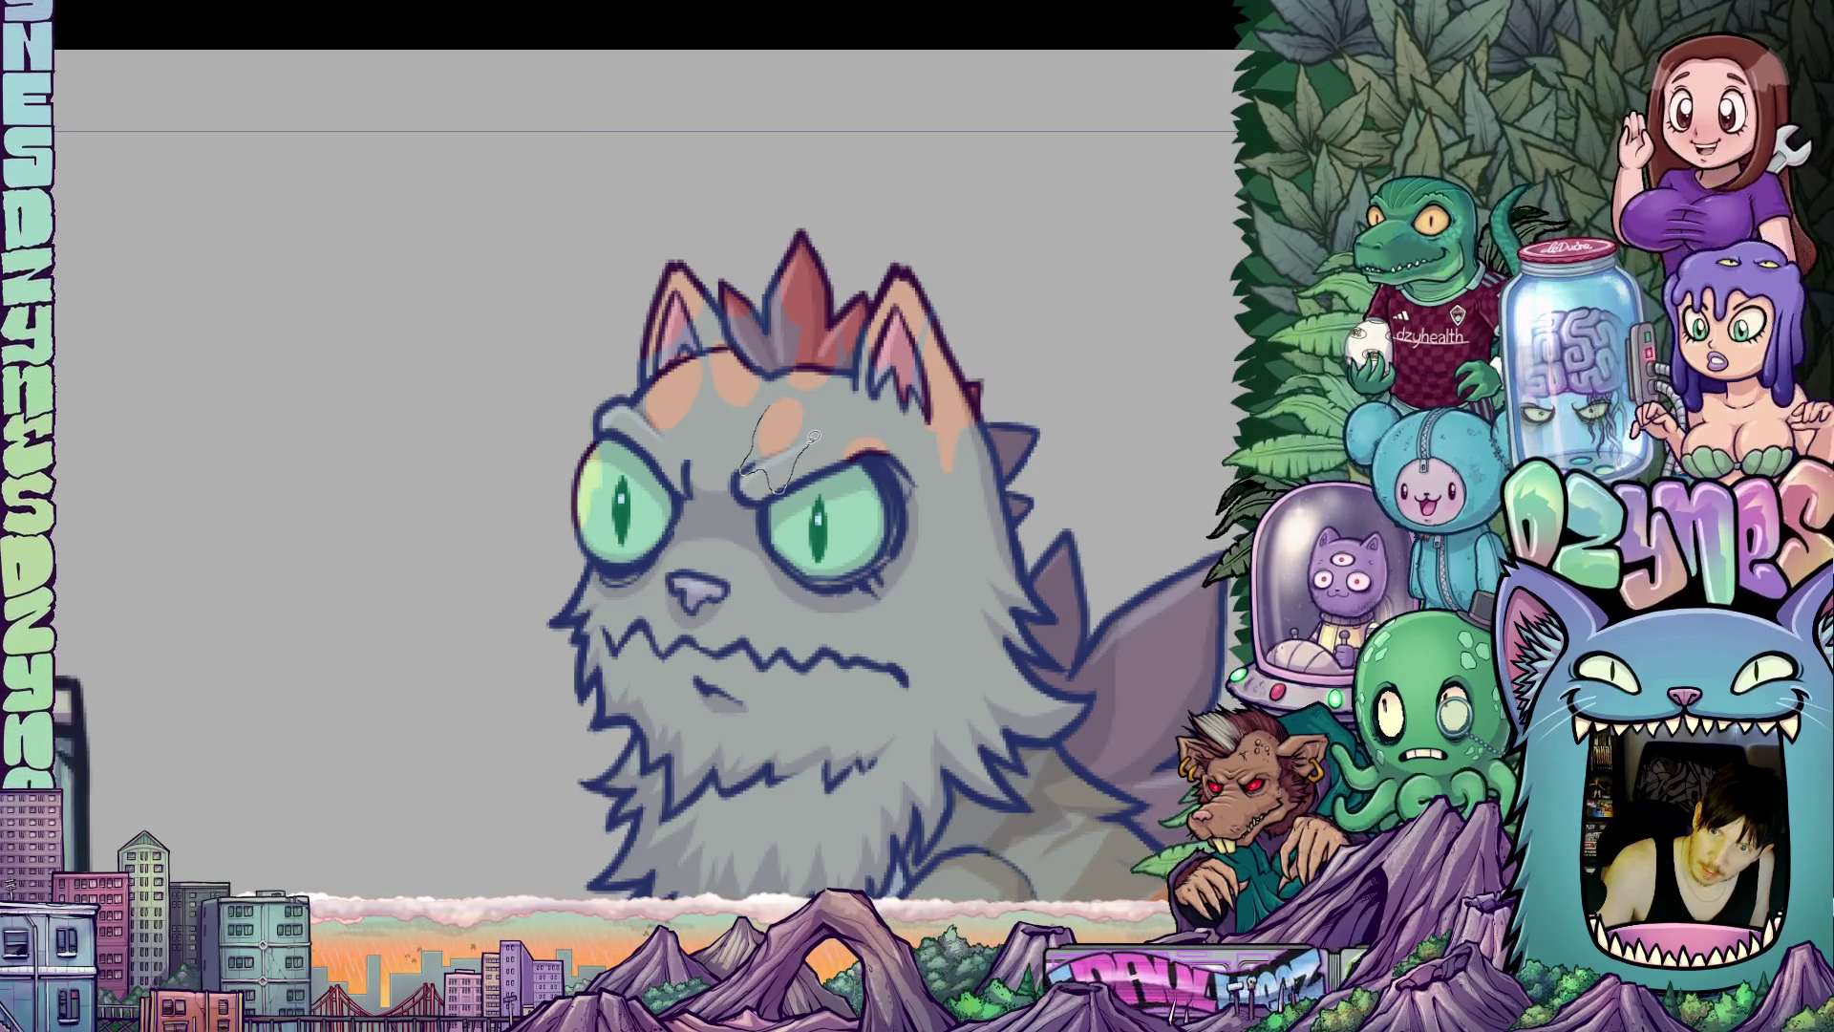
{"action": "mouse_move", "coordinate": [812, 404]}
{"action": "left_mouse_down"}
{"action": "mouse_move", "coordinate": [773, 398]}
{"action": "mouse_move", "coordinate": [785, 382]}
{"action": "mouse_move", "coordinate": [820, 402]}
{"action": "mouse_move", "coordinate": [851, 348]}
{"action": "mouse_move", "coordinate": [829, 317]}
{"action": "mouse_move", "coordinate": [789, 355]}
{"action": "mouse_move", "coordinate": [762, 286]}
{"action": "mouse_move", "coordinate": [800, 340]}
{"action": "mouse_move", "coordinate": [731, 330]}
{"action": "mouse_move", "coordinate": [722, 288]}
{"action": "mouse_move", "coordinate": [737, 320]}
{"action": "mouse_move", "coordinate": [715, 434]}
{"action": "mouse_move", "coordinate": [750, 428]}
{"action": "mouse_move", "coordinate": [770, 374]}
{"action": "mouse_move", "coordinate": [718, 339]}
{"action": "left_mouse_up"}
{"action": "left_click_drag", "start_coordinate": [974, 622], "coordinate": [858, 625]}
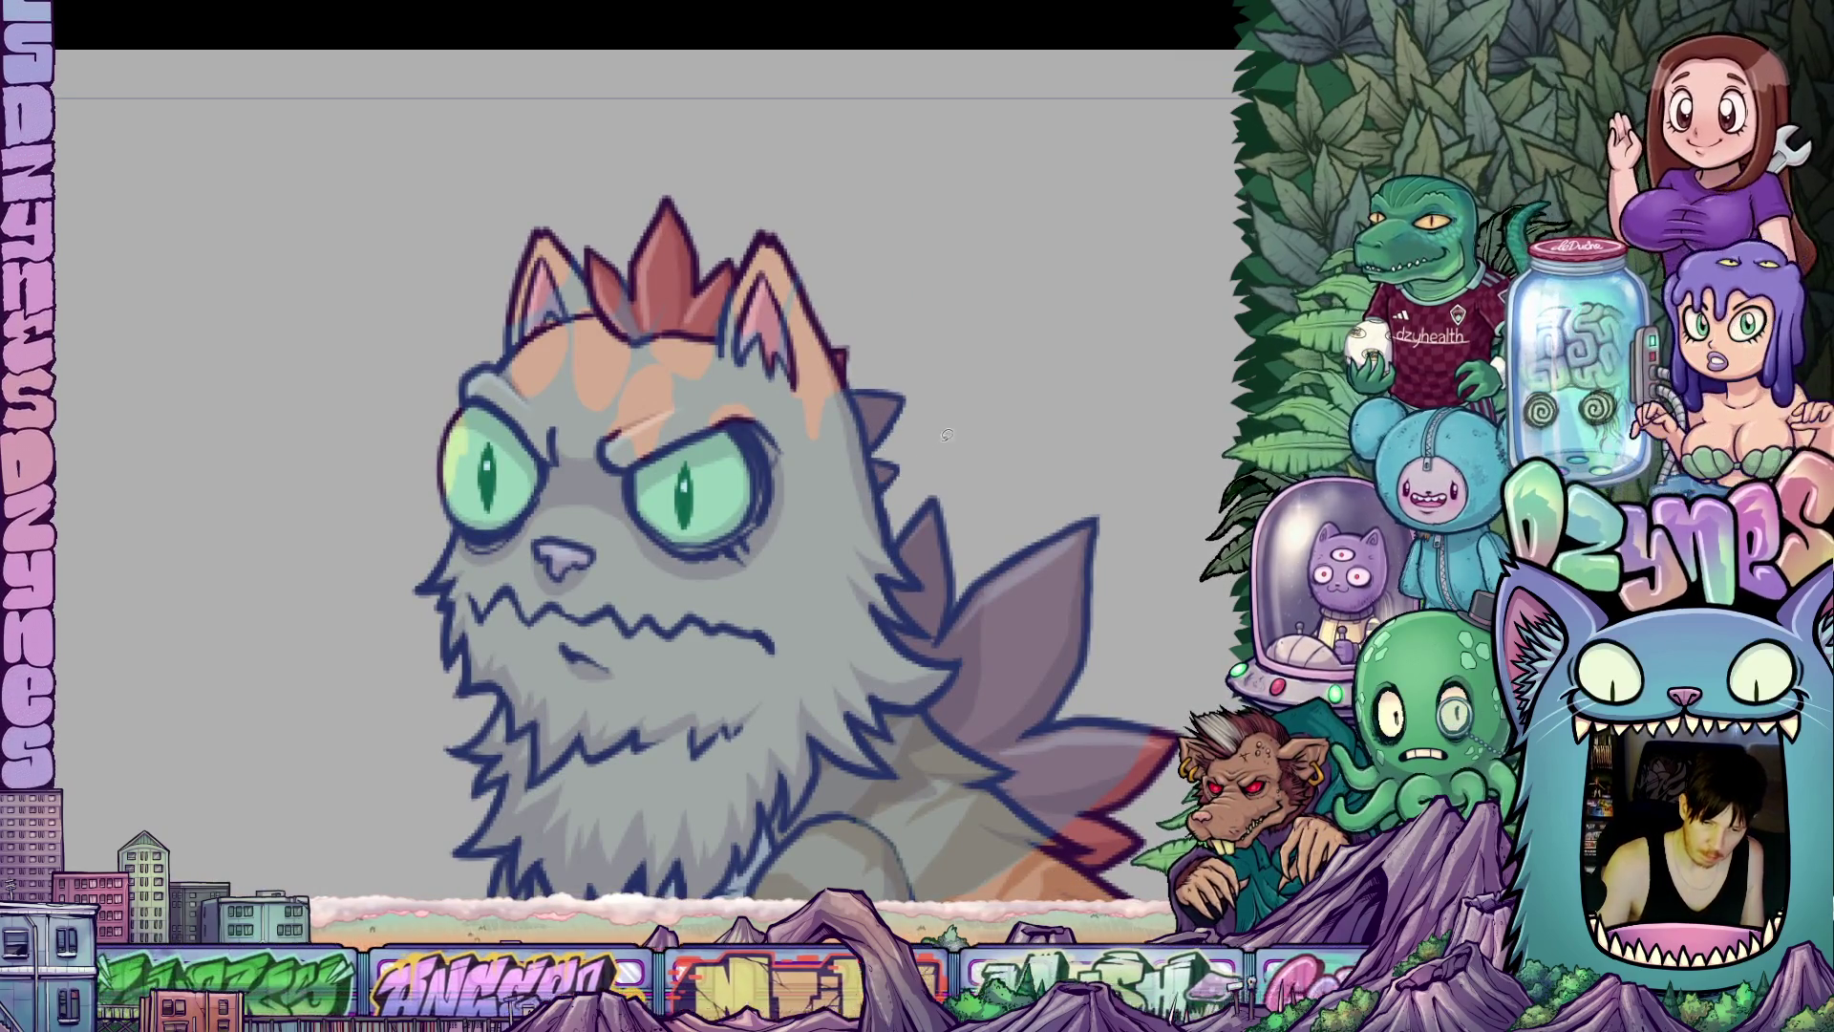
{"action": "mouse_move", "coordinate": [855, 391]}
{"action": "left_mouse_down"}
{"action": "mouse_move", "coordinate": [830, 439]}
{"action": "mouse_move", "coordinate": [786, 365]}
{"action": "mouse_move", "coordinate": [803, 277]}
{"action": "mouse_move", "coordinate": [846, 315]}
{"action": "mouse_move", "coordinate": [860, 390]}
{"action": "left_mouse_up"}
{"action": "mouse_move", "coordinate": [781, 330]}
{"action": "left_mouse_down"}
{"action": "mouse_move", "coordinate": [770, 376]}
{"action": "mouse_move", "coordinate": [731, 380]}
{"action": "mouse_move", "coordinate": [734, 277]}
{"action": "mouse_move", "coordinate": [781, 302]}
{"action": "left_mouse_up"}
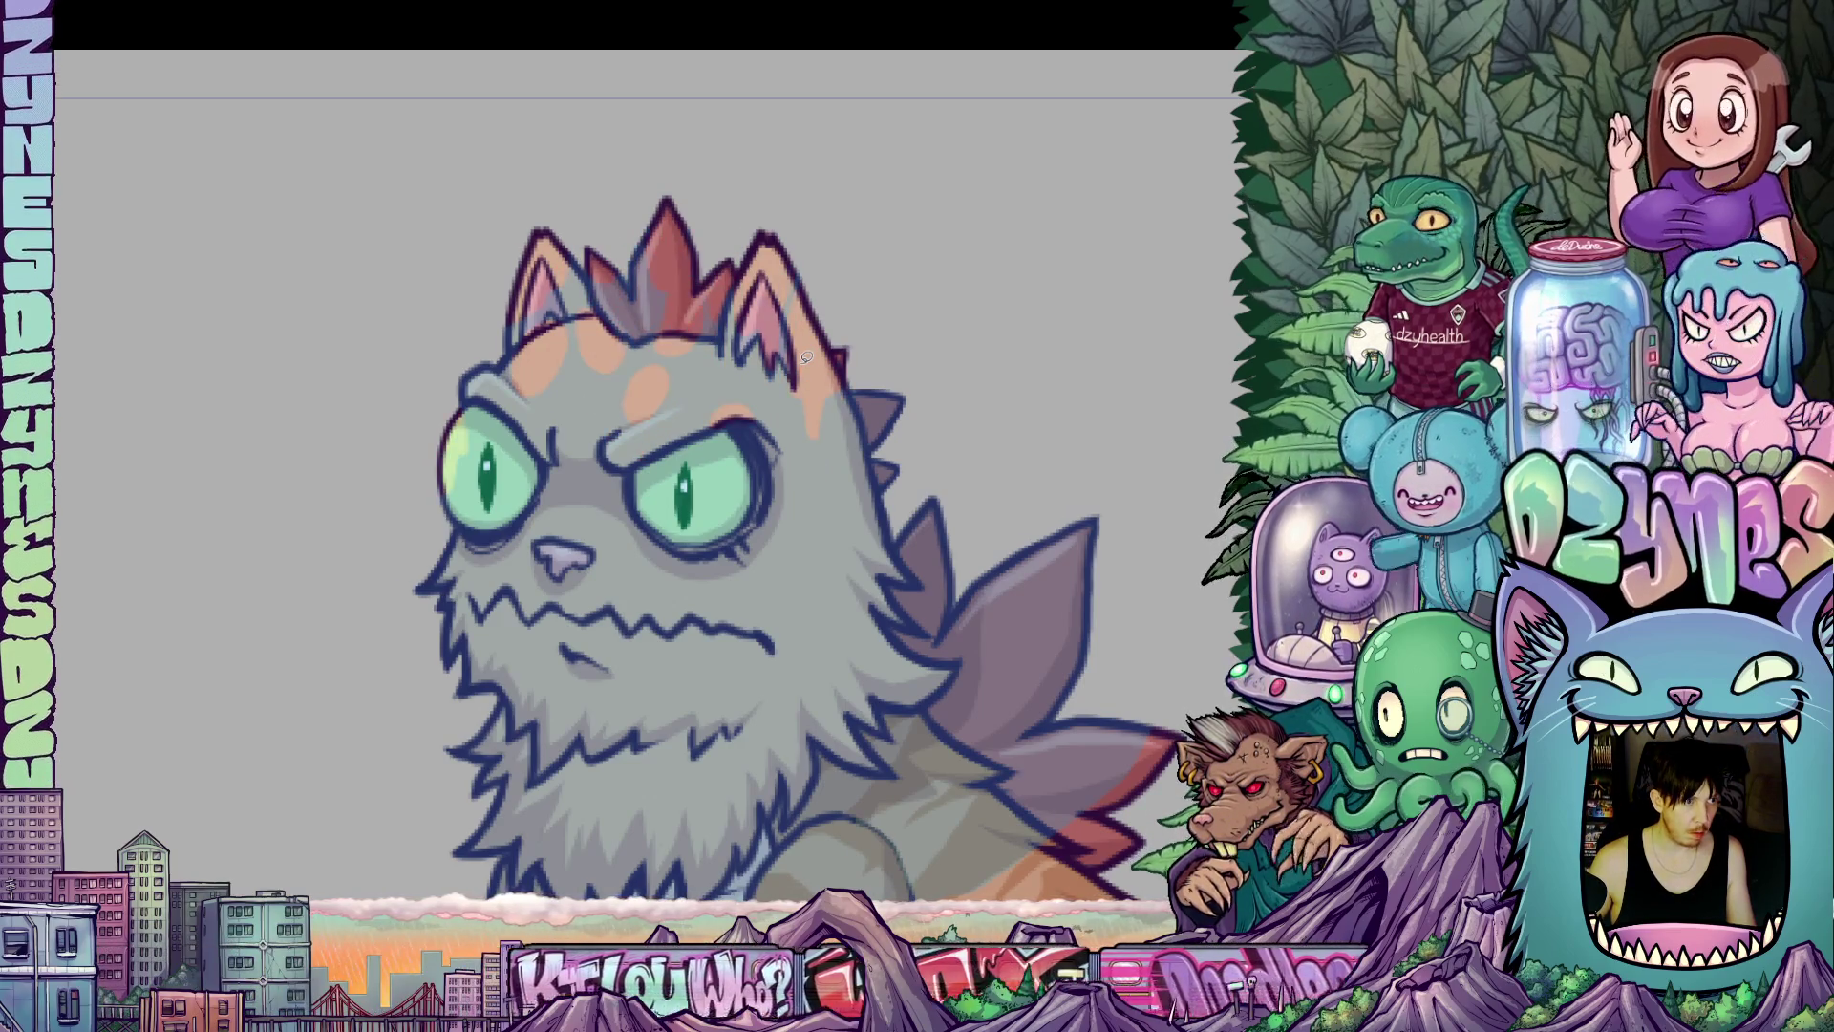
Draw a dark line beside the cat's left eye after undoing trial lines on forehead and ear.
{"action": "left_click_drag", "start_coordinate": [571, 358], "coordinate": [553, 442]}
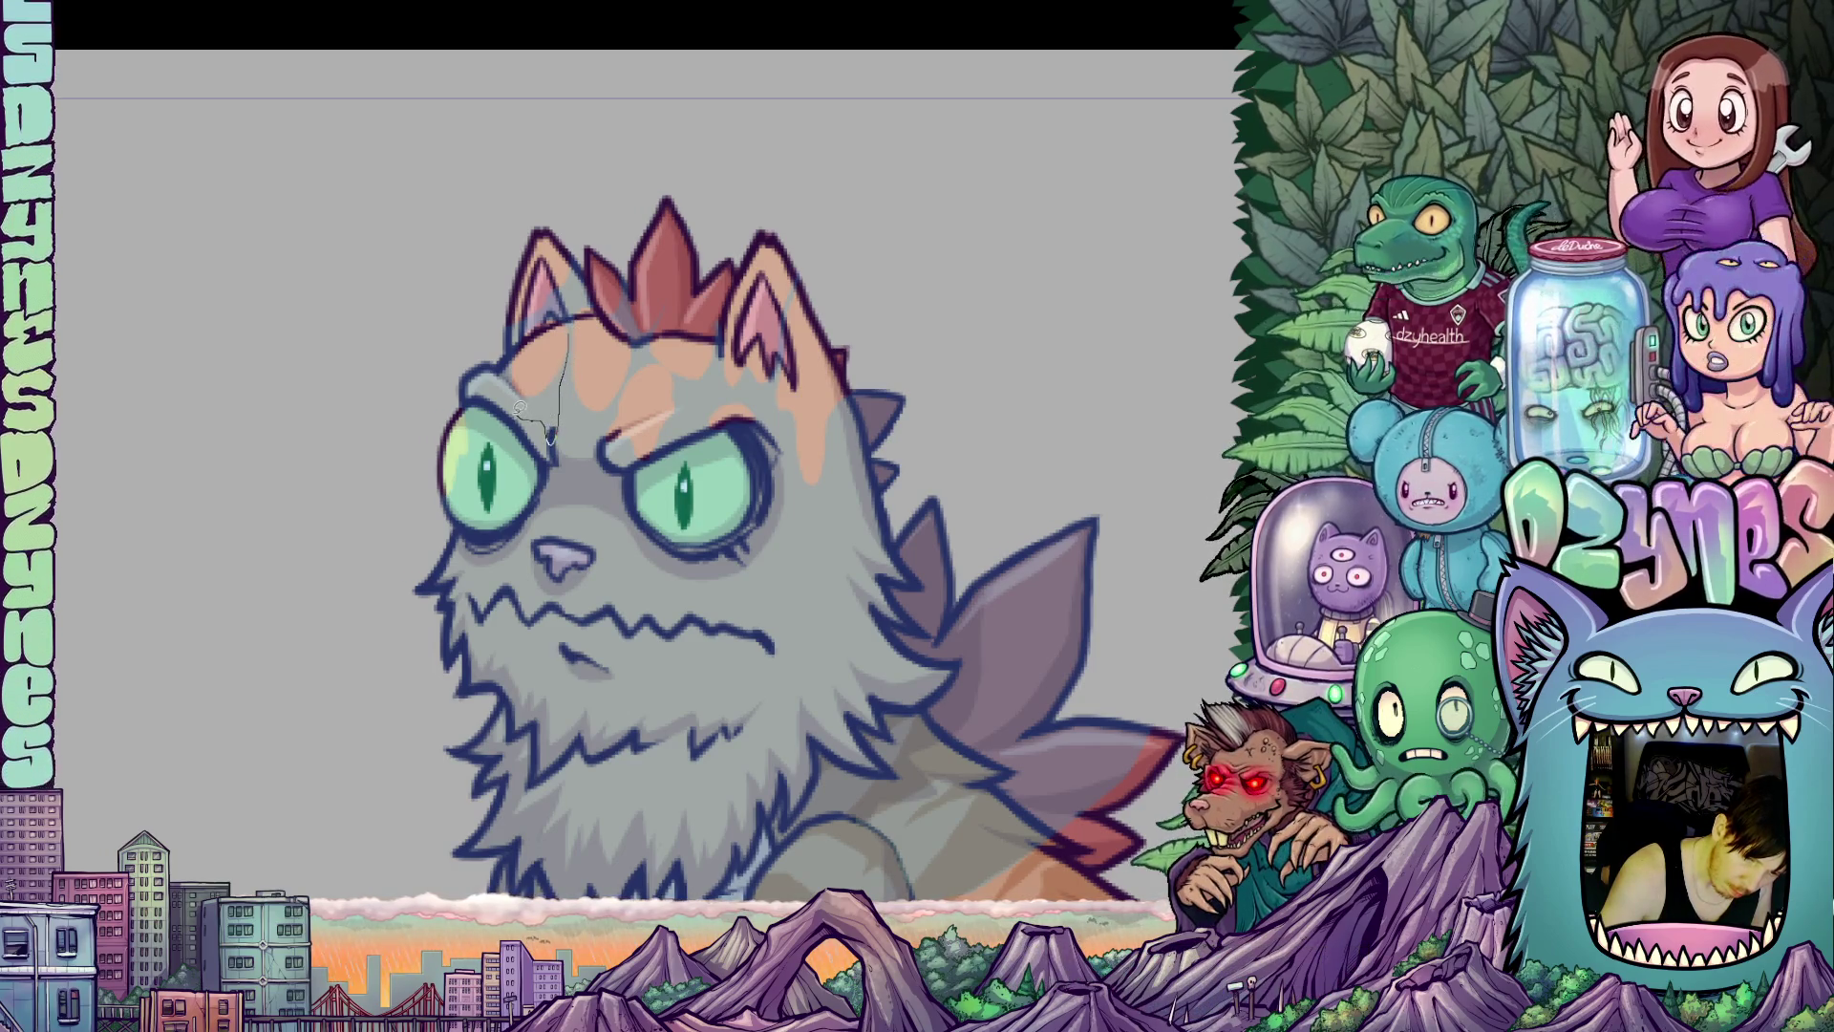
{"action": "key", "text": "ctrl+z"}
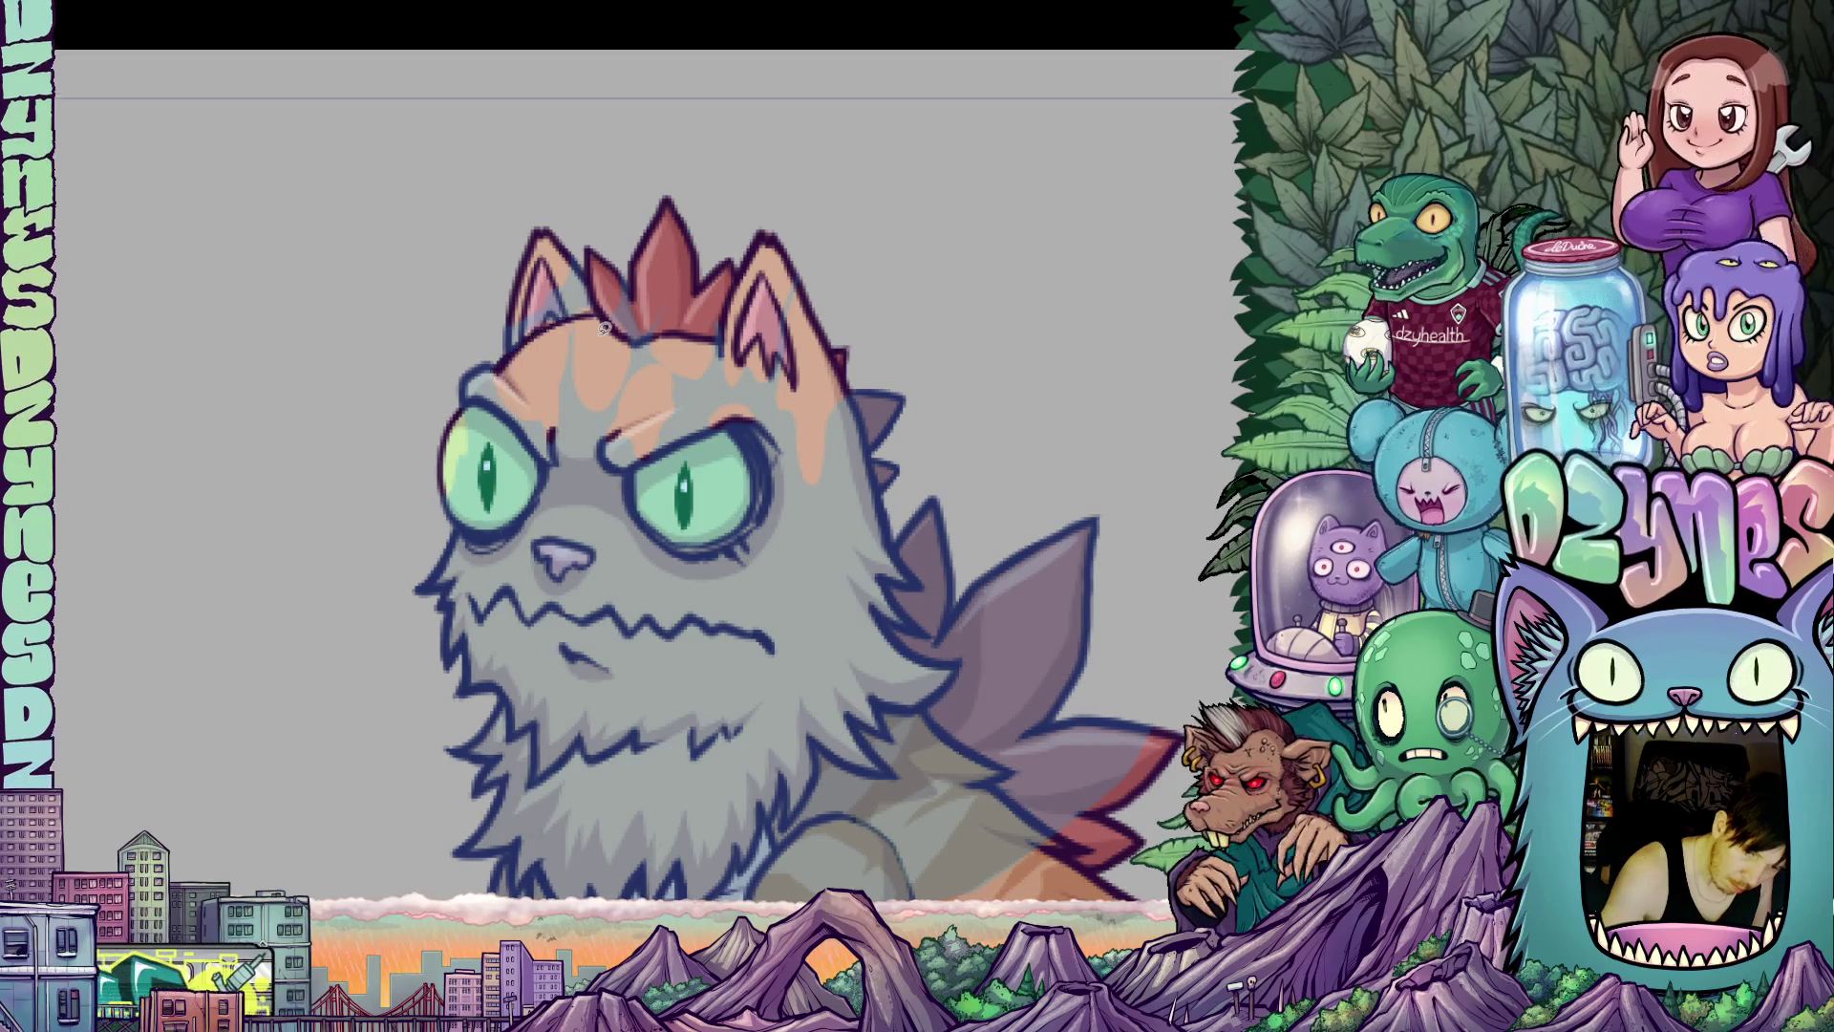
{"action": "left_click_drag", "start_coordinate": [580, 256], "coordinate": [538, 330]}
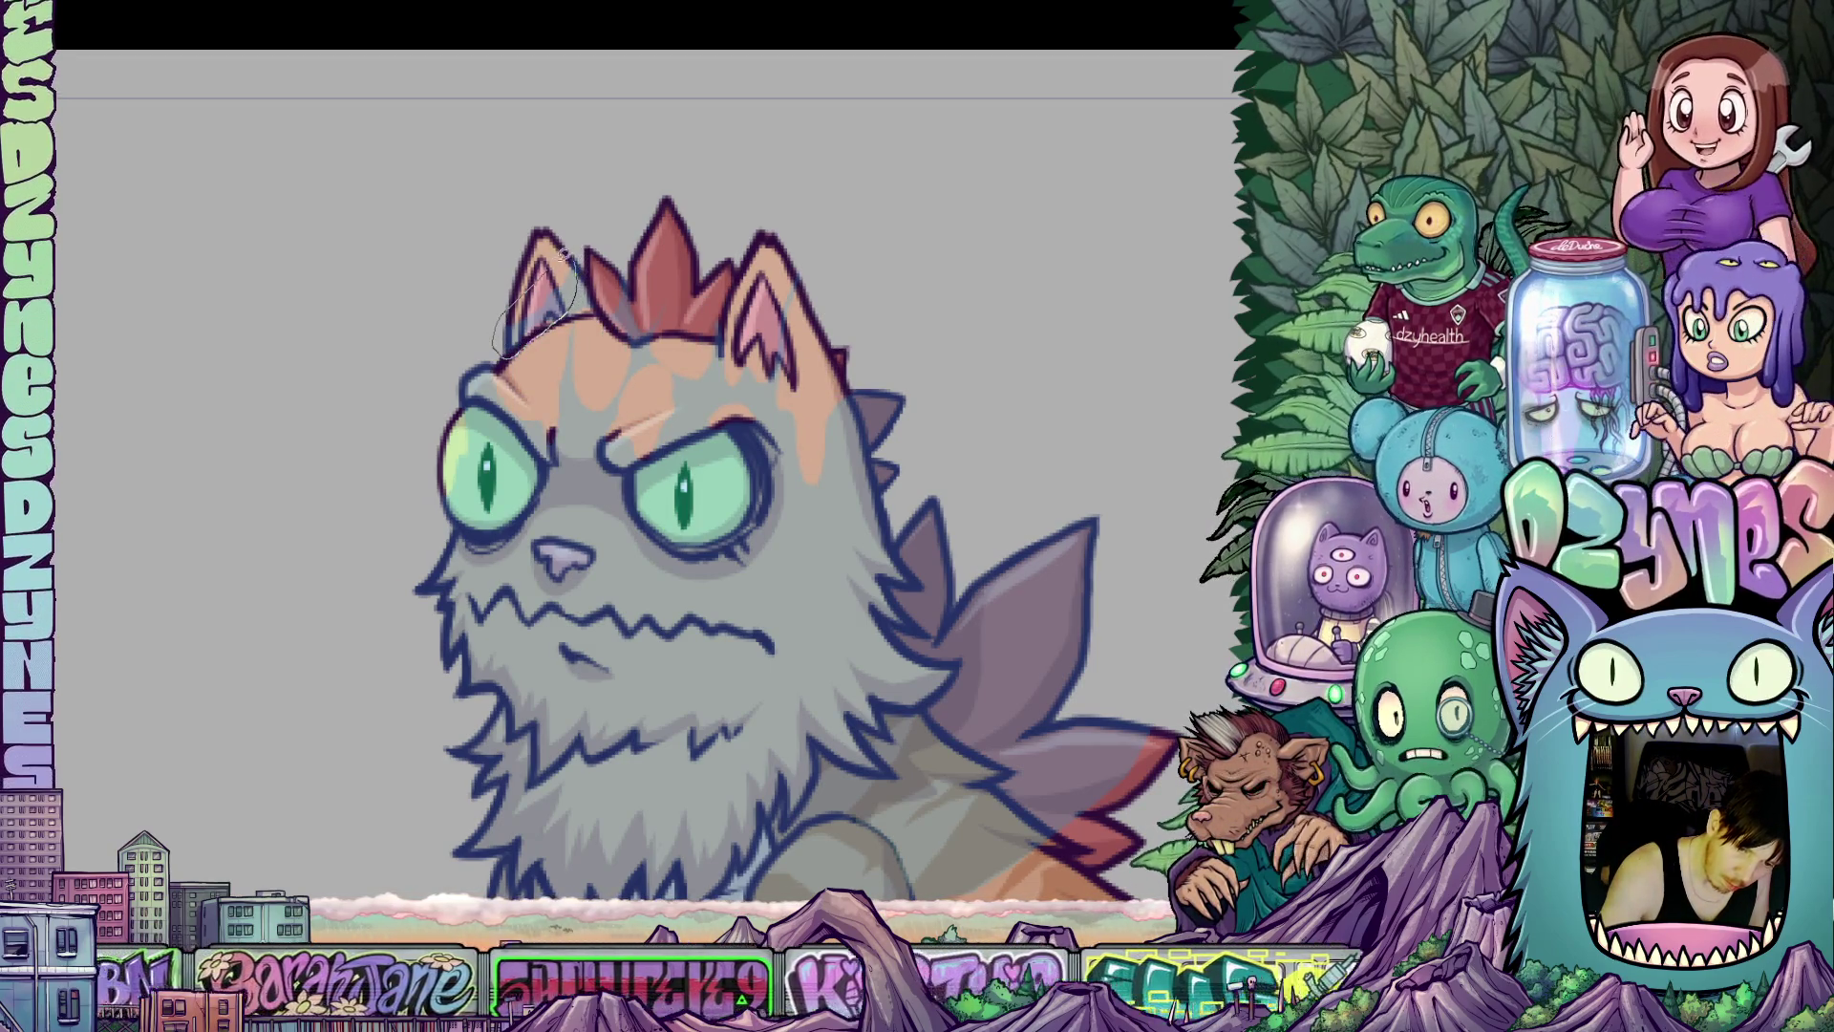
{"action": "key", "text": "ctrl+z"}
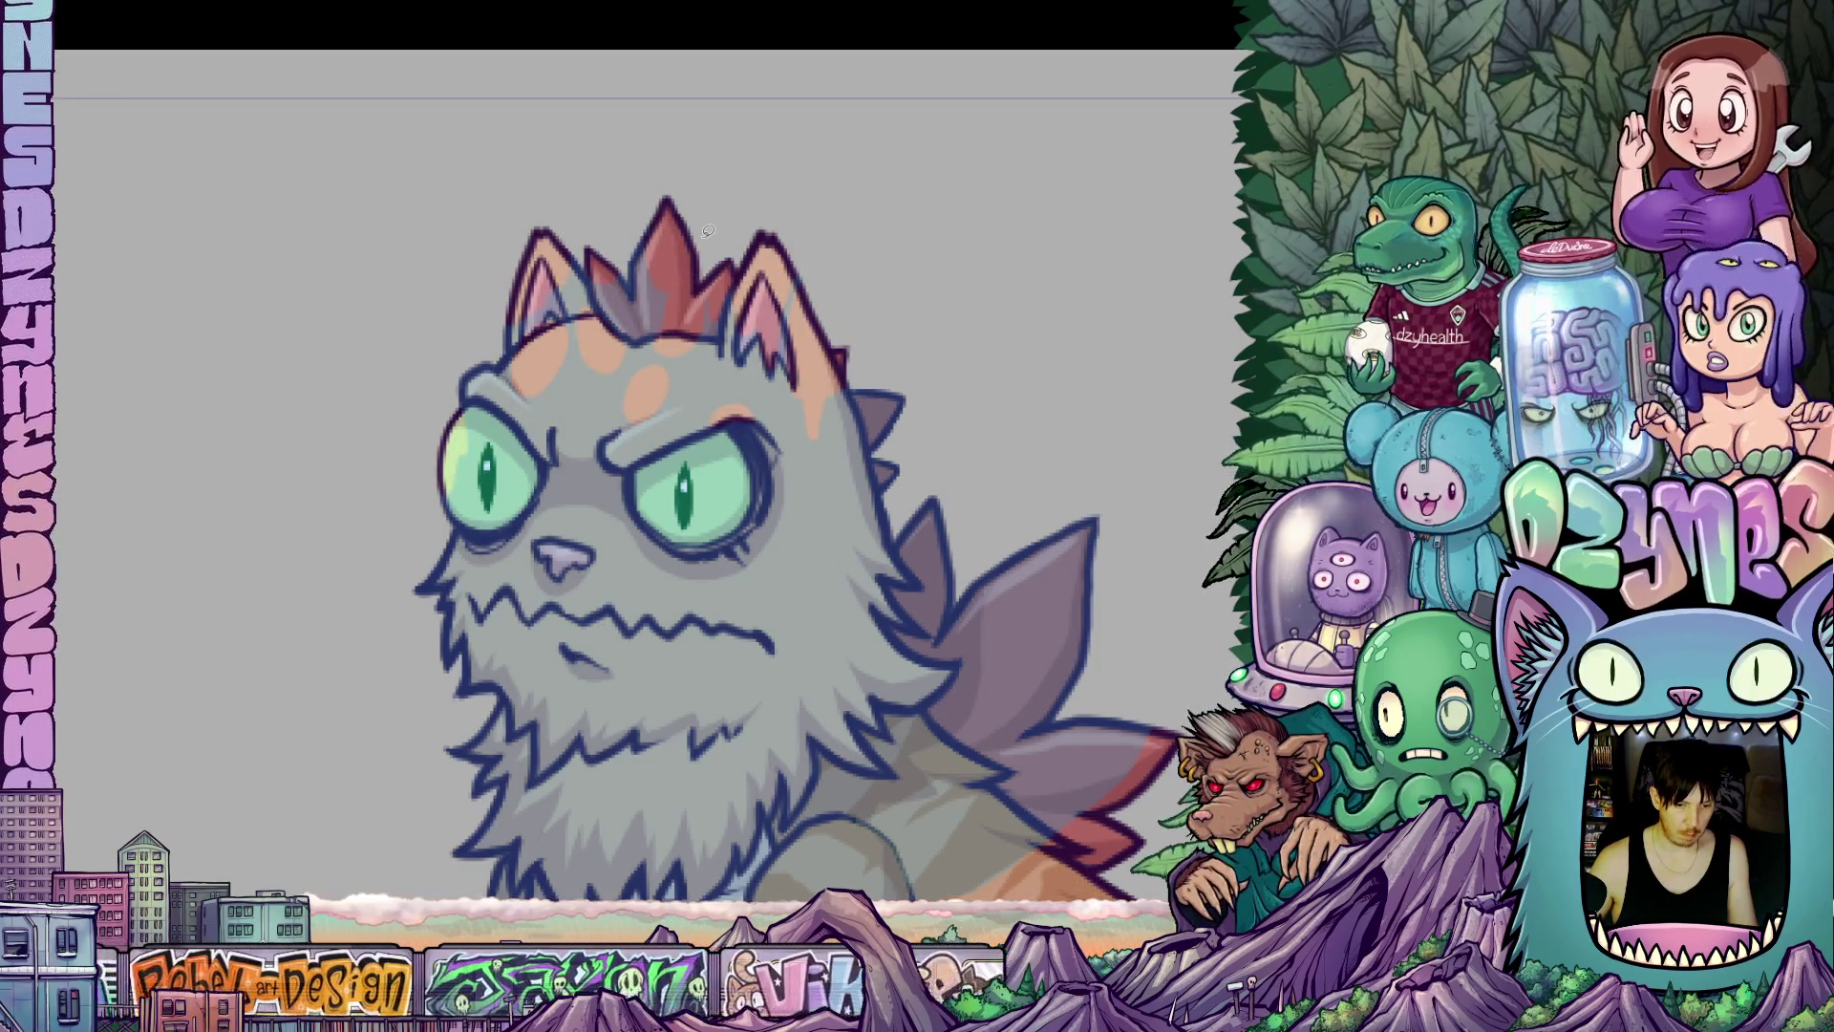
{"action": "mouse_move", "coordinate": [475, 399]}
{"action": "left_mouse_down"}
{"action": "mouse_move", "coordinate": [482, 506]}
{"action": "mouse_move", "coordinate": [463, 531]}
{"action": "left_mouse_up"}
{"action": "key", "text": "ctrl+z"}
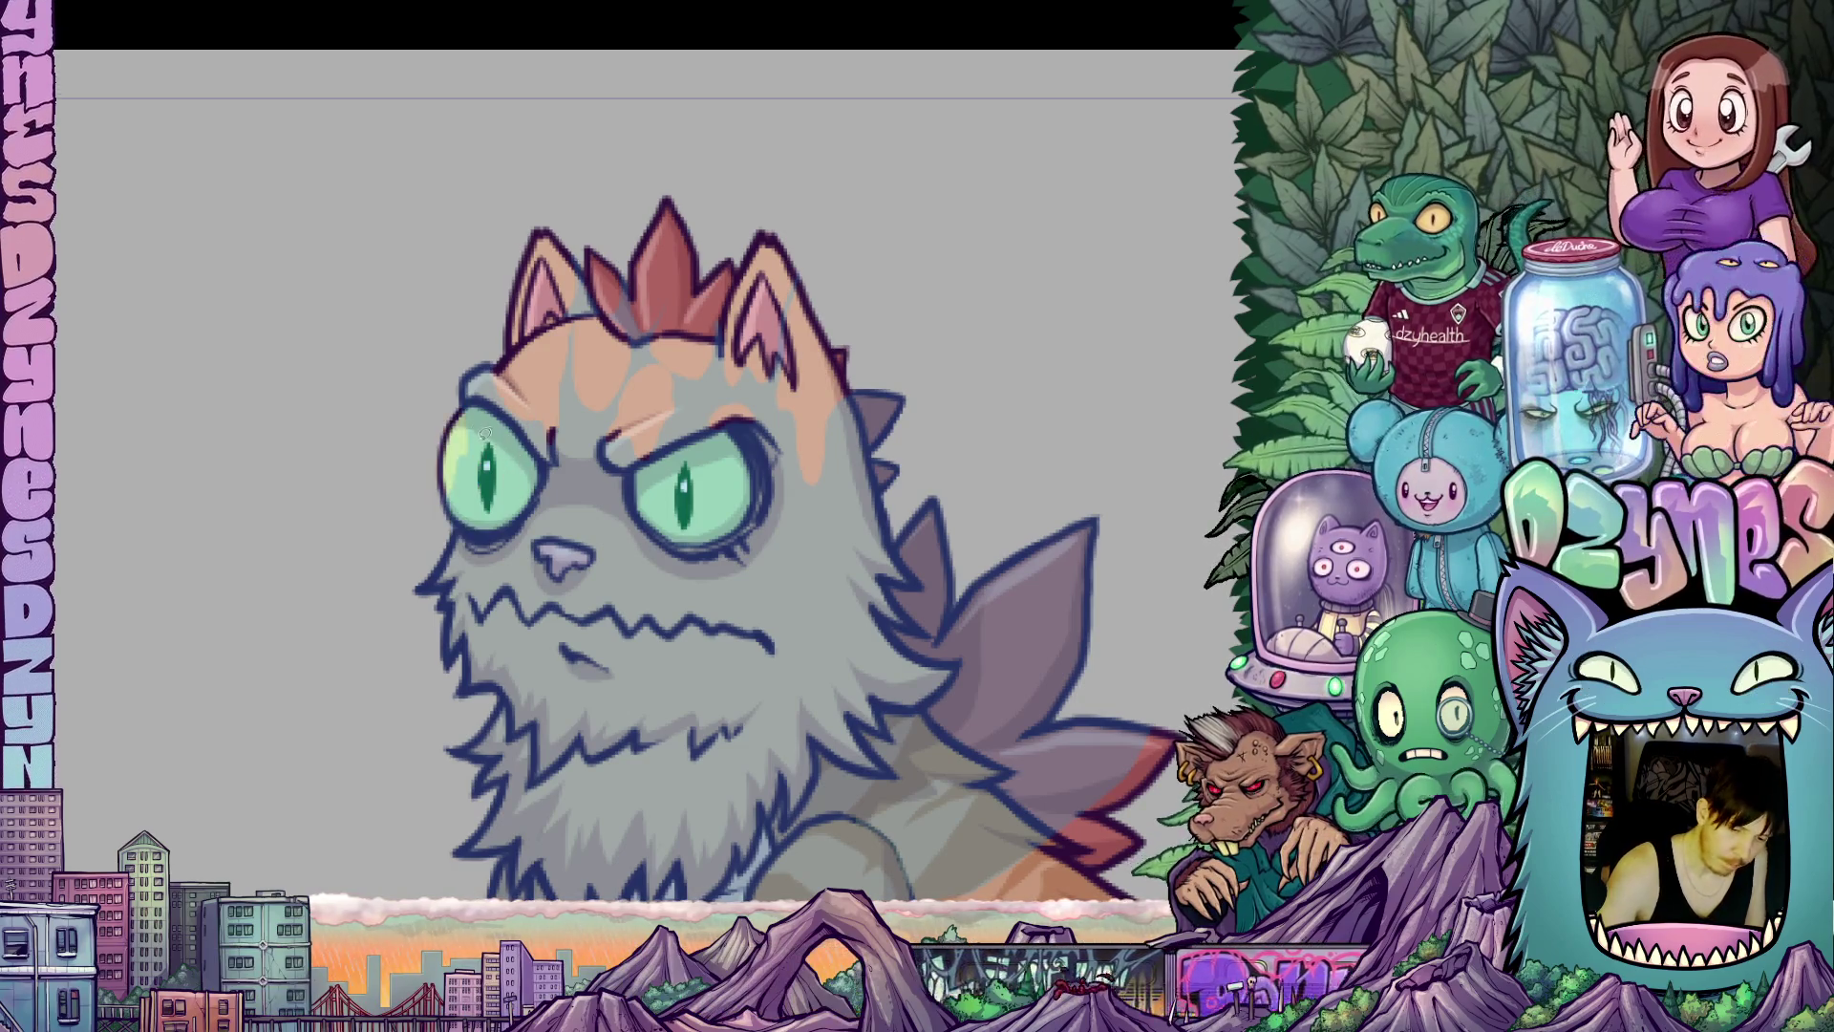
{"action": "mouse_move", "coordinate": [475, 396]}
{"action": "left_mouse_down"}
{"action": "mouse_move", "coordinate": [468, 530]}
{"action": "mouse_move", "coordinate": [435, 506]}
{"action": "mouse_move", "coordinate": [457, 398]}
{"action": "left_mouse_up"}
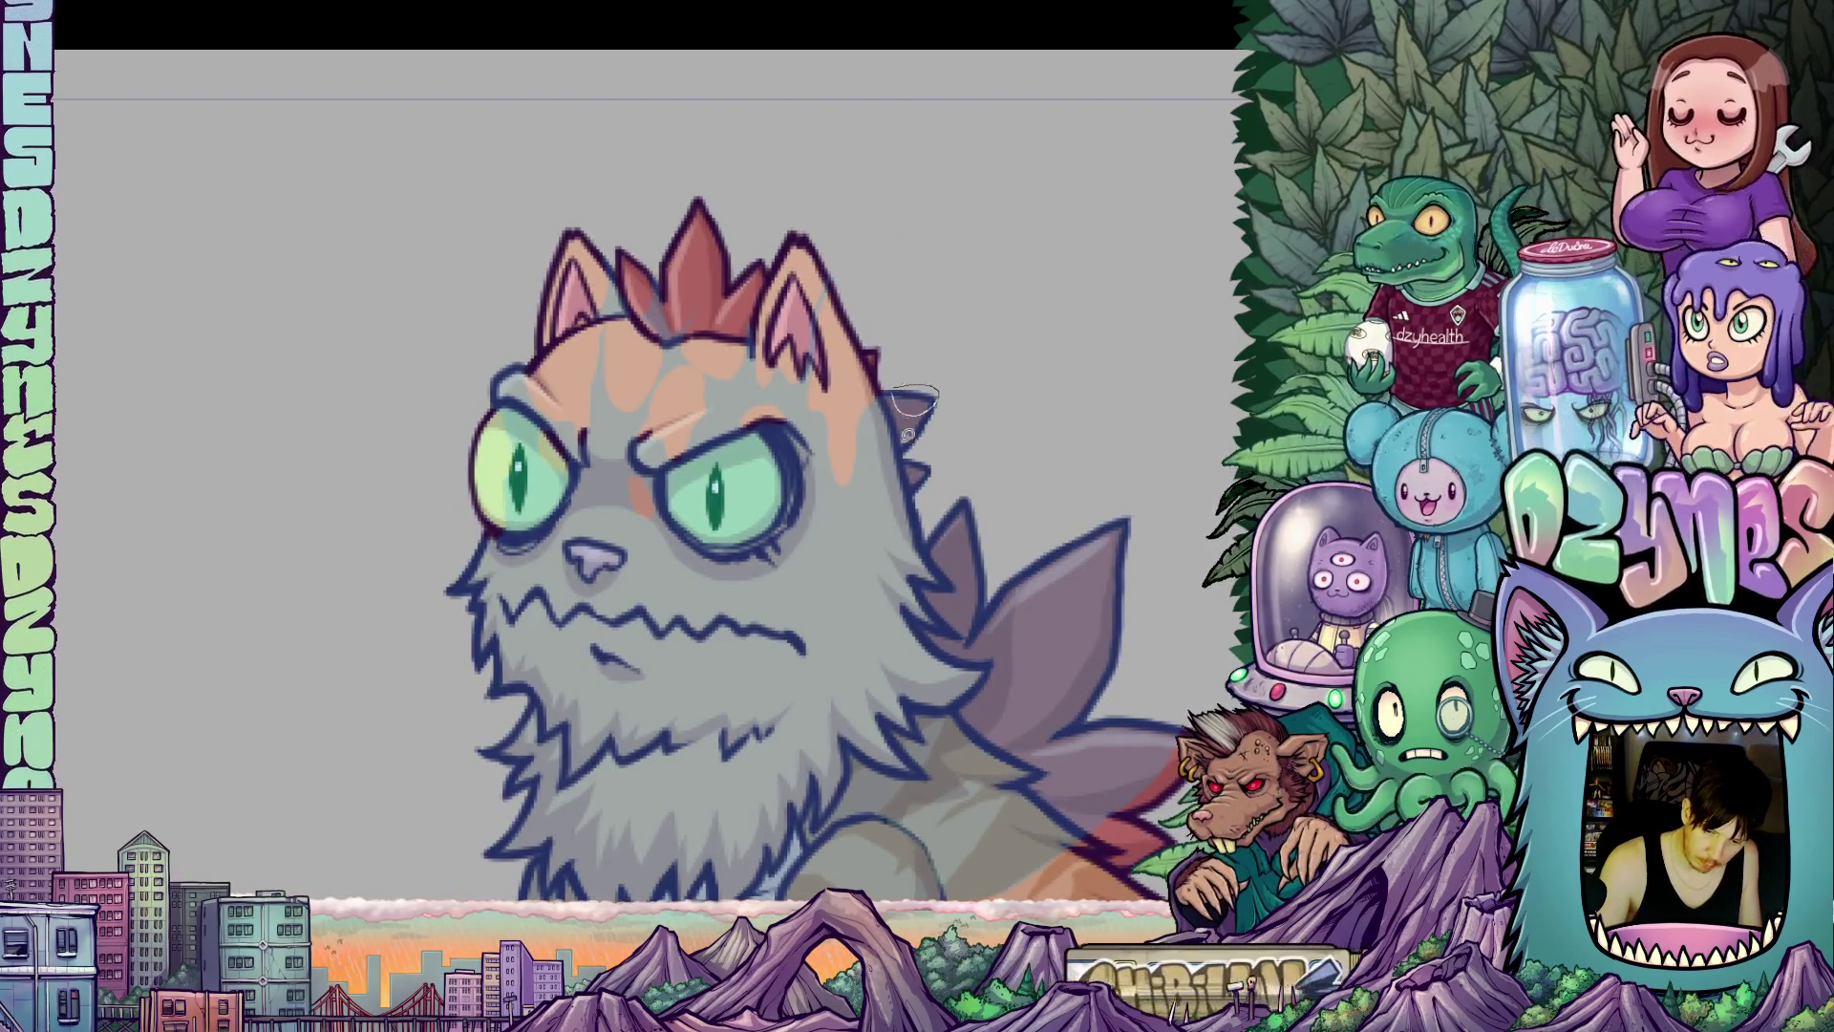
{"action": "mouse_move", "coordinate": [990, 603]}
{"action": "left_mouse_down"}
{"action": "mouse_move", "coordinate": [1019, 468]}
{"action": "mouse_move", "coordinate": [1038, 498]}
{"action": "left_mouse_up"}
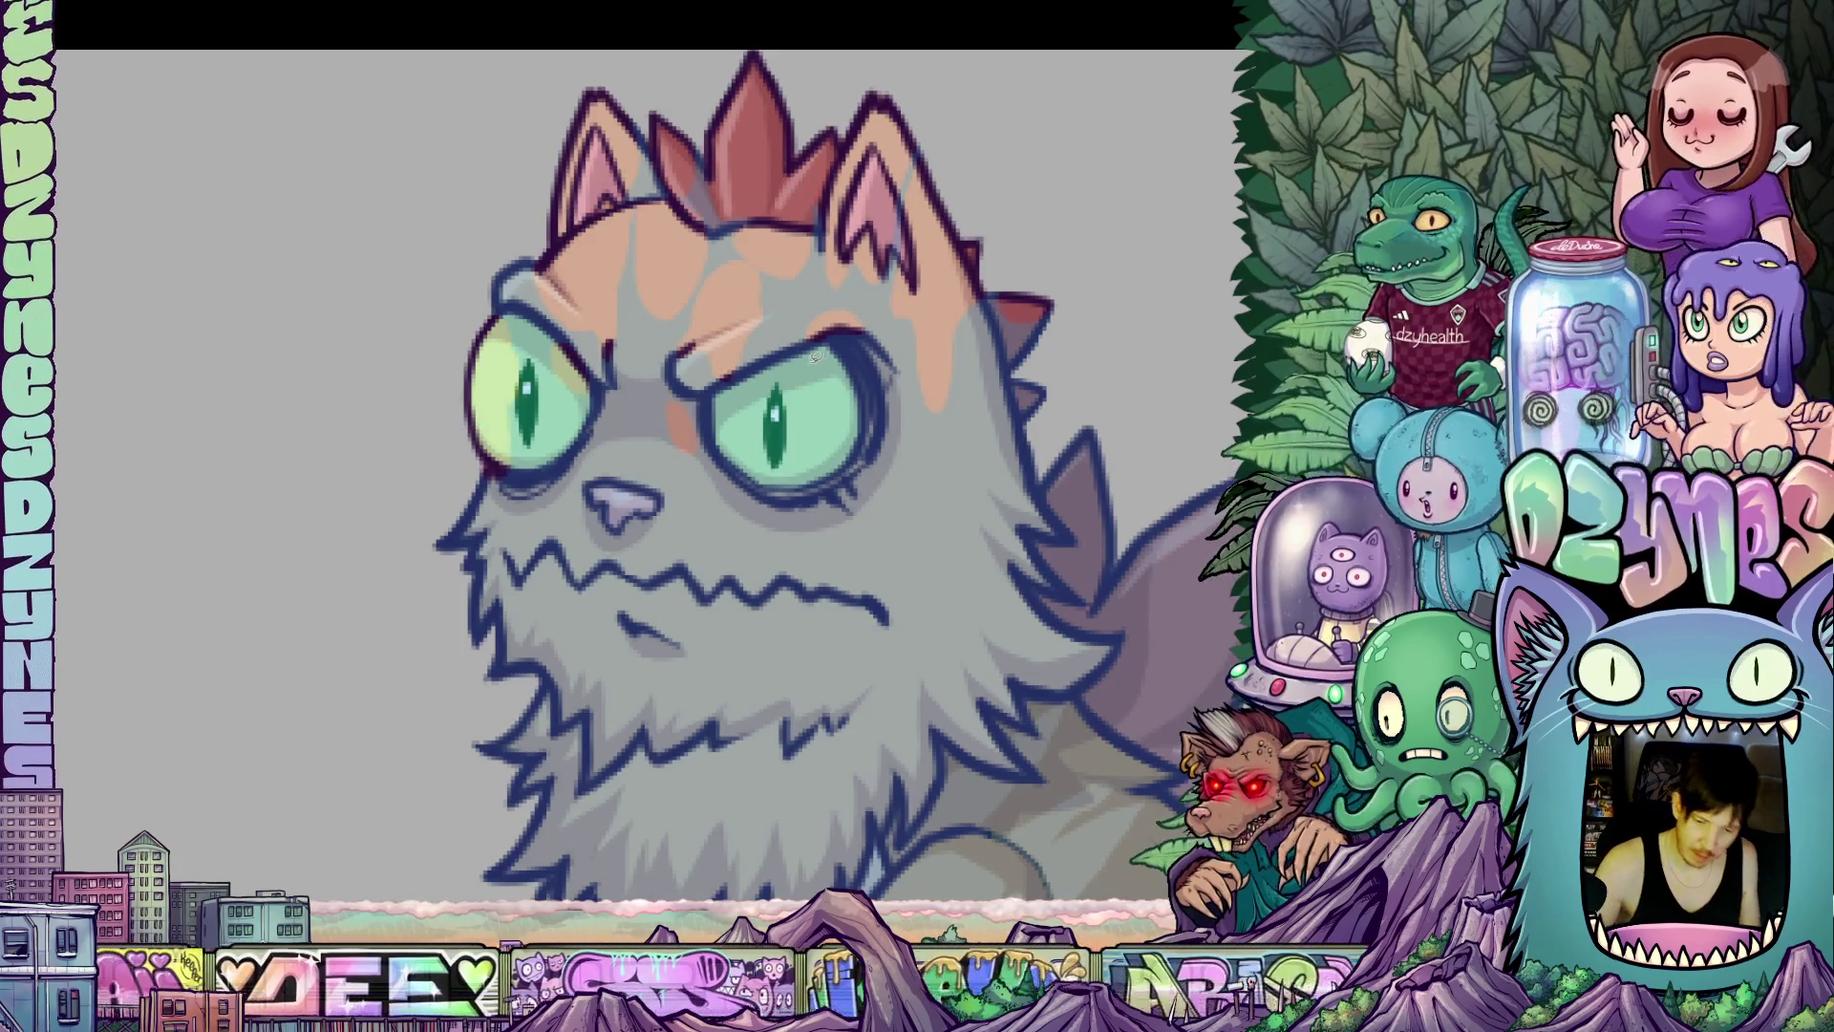
Draw a thin dark arc over the cat's right eye and a fine line on its face.
{"action": "mouse_move", "coordinate": [799, 347]}
{"action": "left_mouse_down"}
{"action": "mouse_move", "coordinate": [807, 308]}
{"action": "mouse_move", "coordinate": [864, 301]}
{"action": "mouse_move", "coordinate": [887, 334]}
{"action": "mouse_move", "coordinate": [850, 363]}
{"action": "mouse_move", "coordinate": [800, 347]}
{"action": "left_mouse_up"}
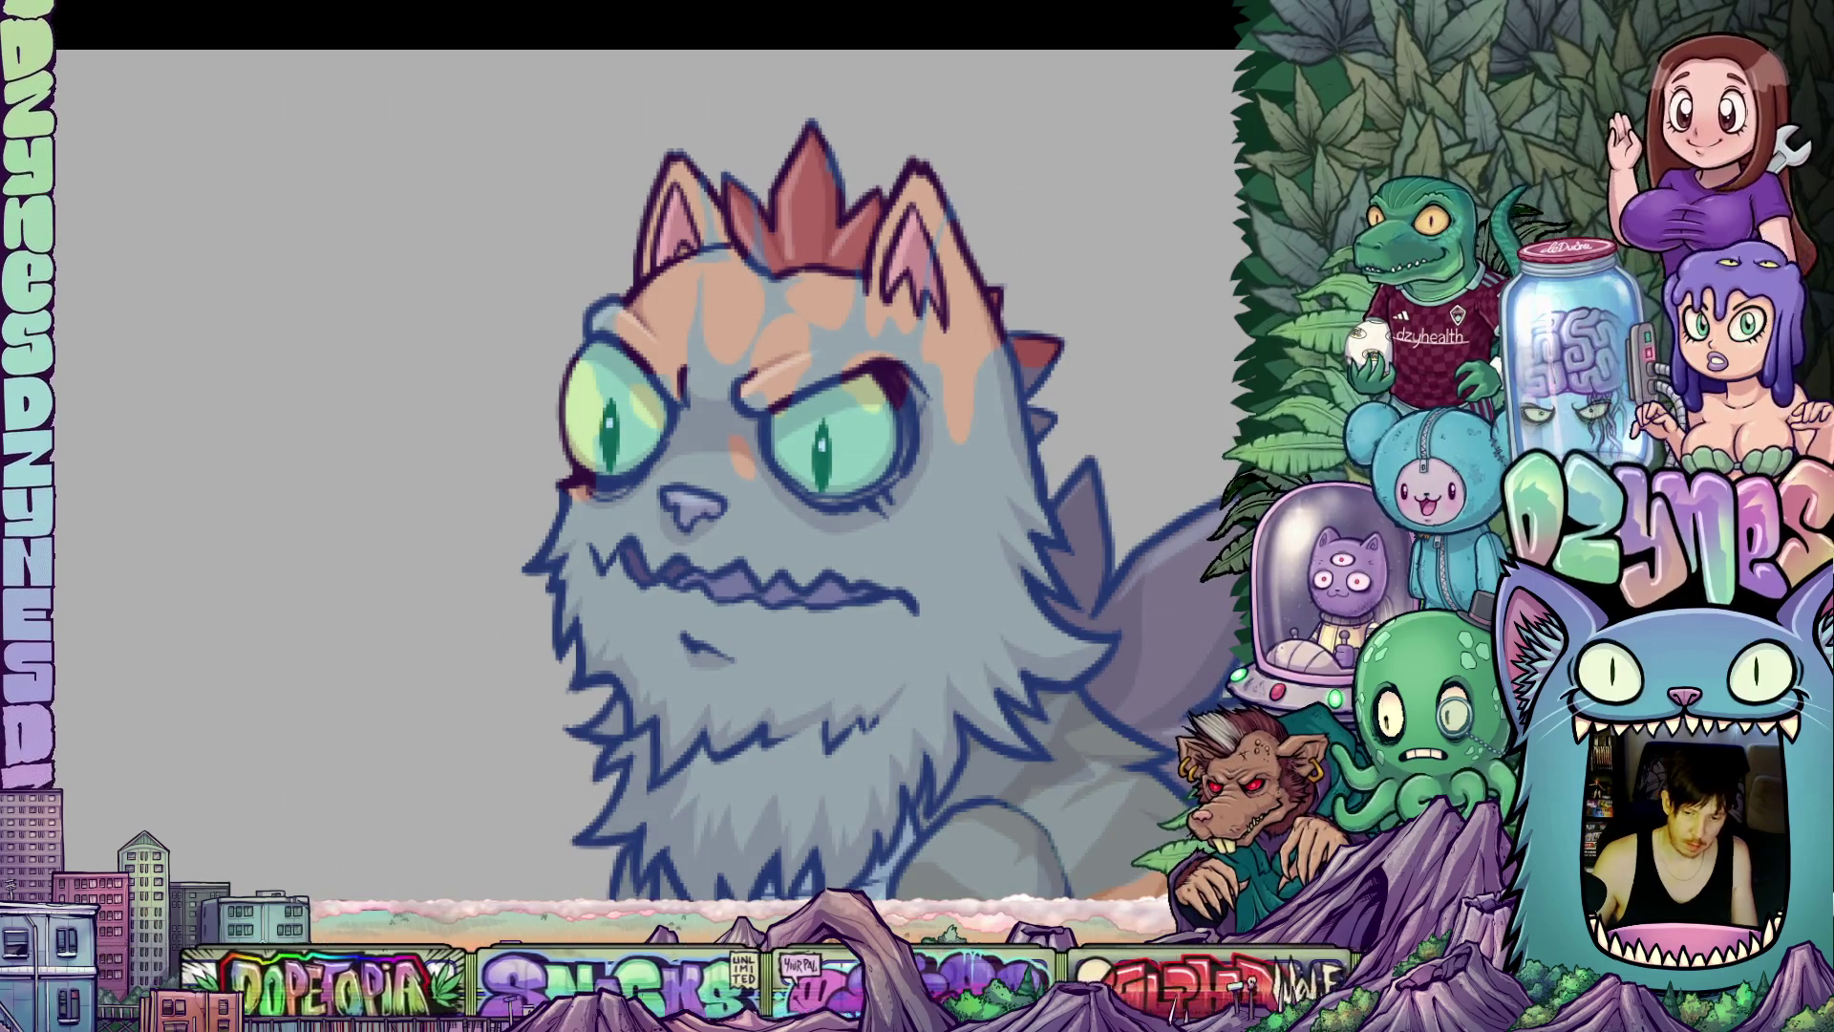
{"action": "mouse_move", "coordinate": [1017, 333]}
{"action": "left_mouse_down"}
{"action": "mouse_move", "coordinate": [984, 494]}
{"action": "mouse_move", "coordinate": [923, 366]}
{"action": "mouse_move", "coordinate": [1018, 320]}
{"action": "left_mouse_up"}
{"action": "left_click_drag", "start_coordinate": [1017, 605], "coordinate": [957, 620]}
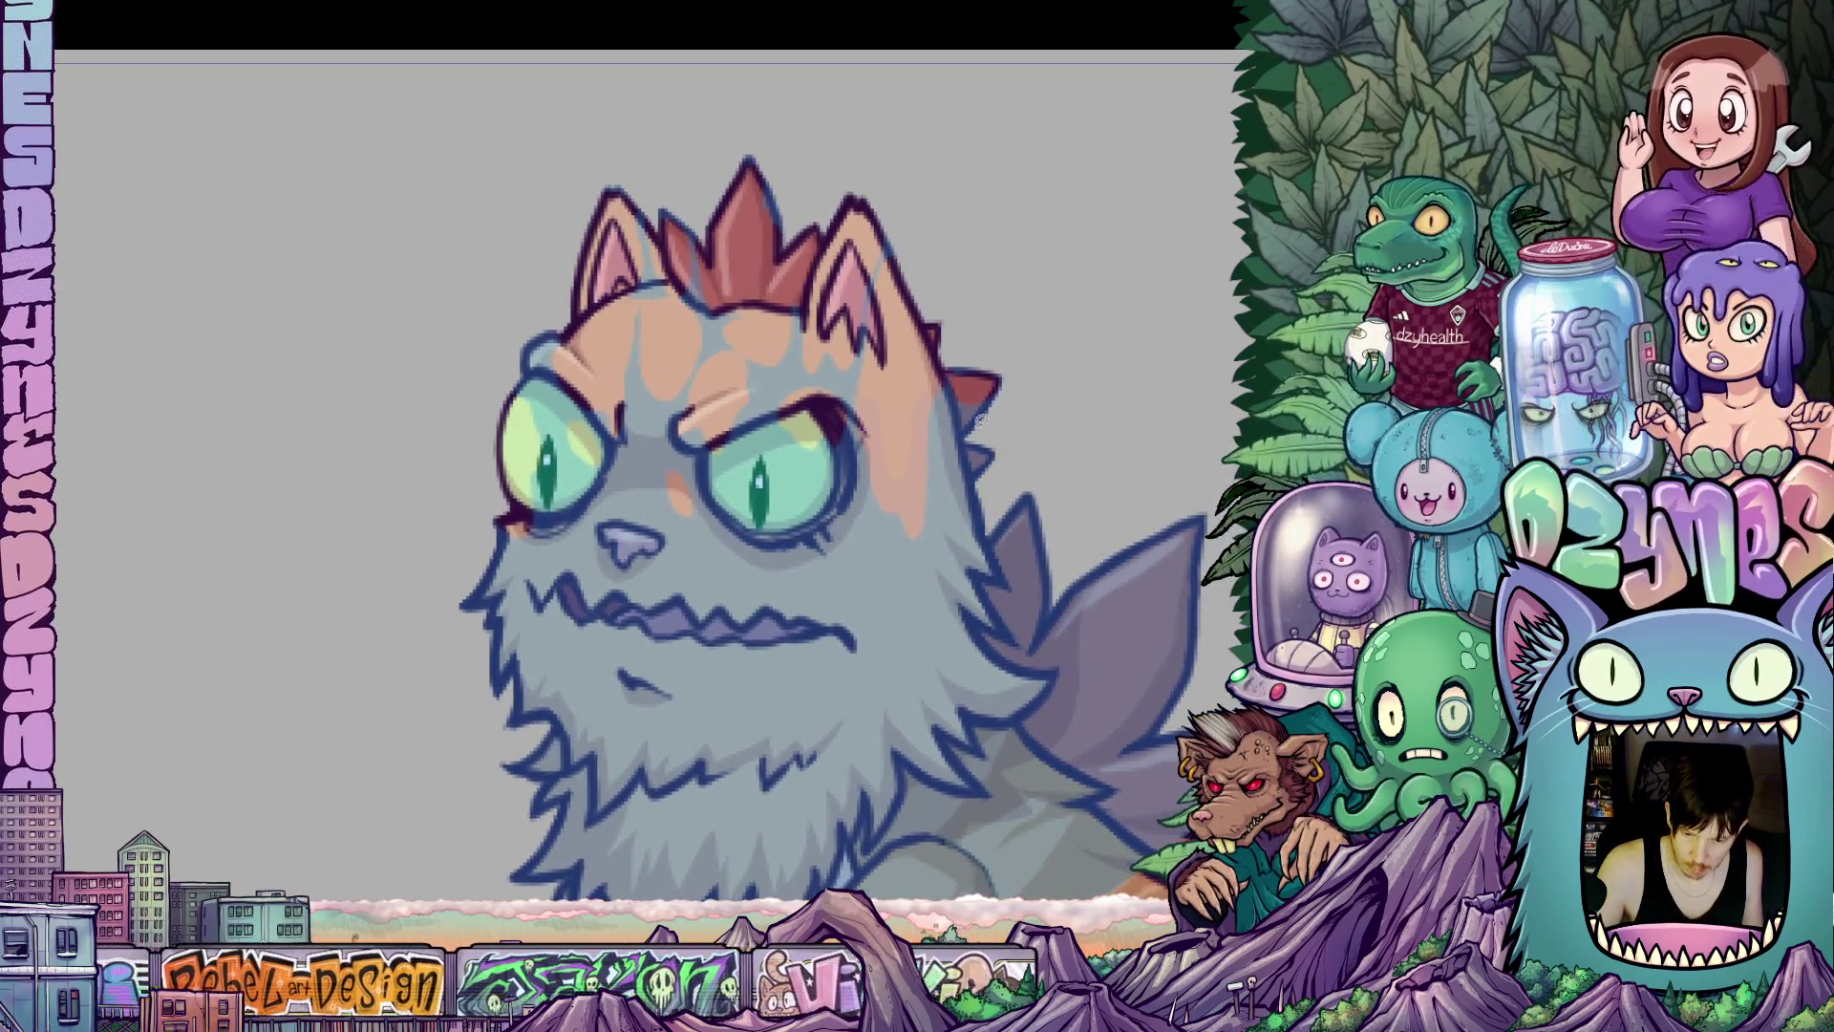
{"action": "scroll", "coordinate": [1042, 397], "scroll_direction": "up", "scroll_amount": 2}
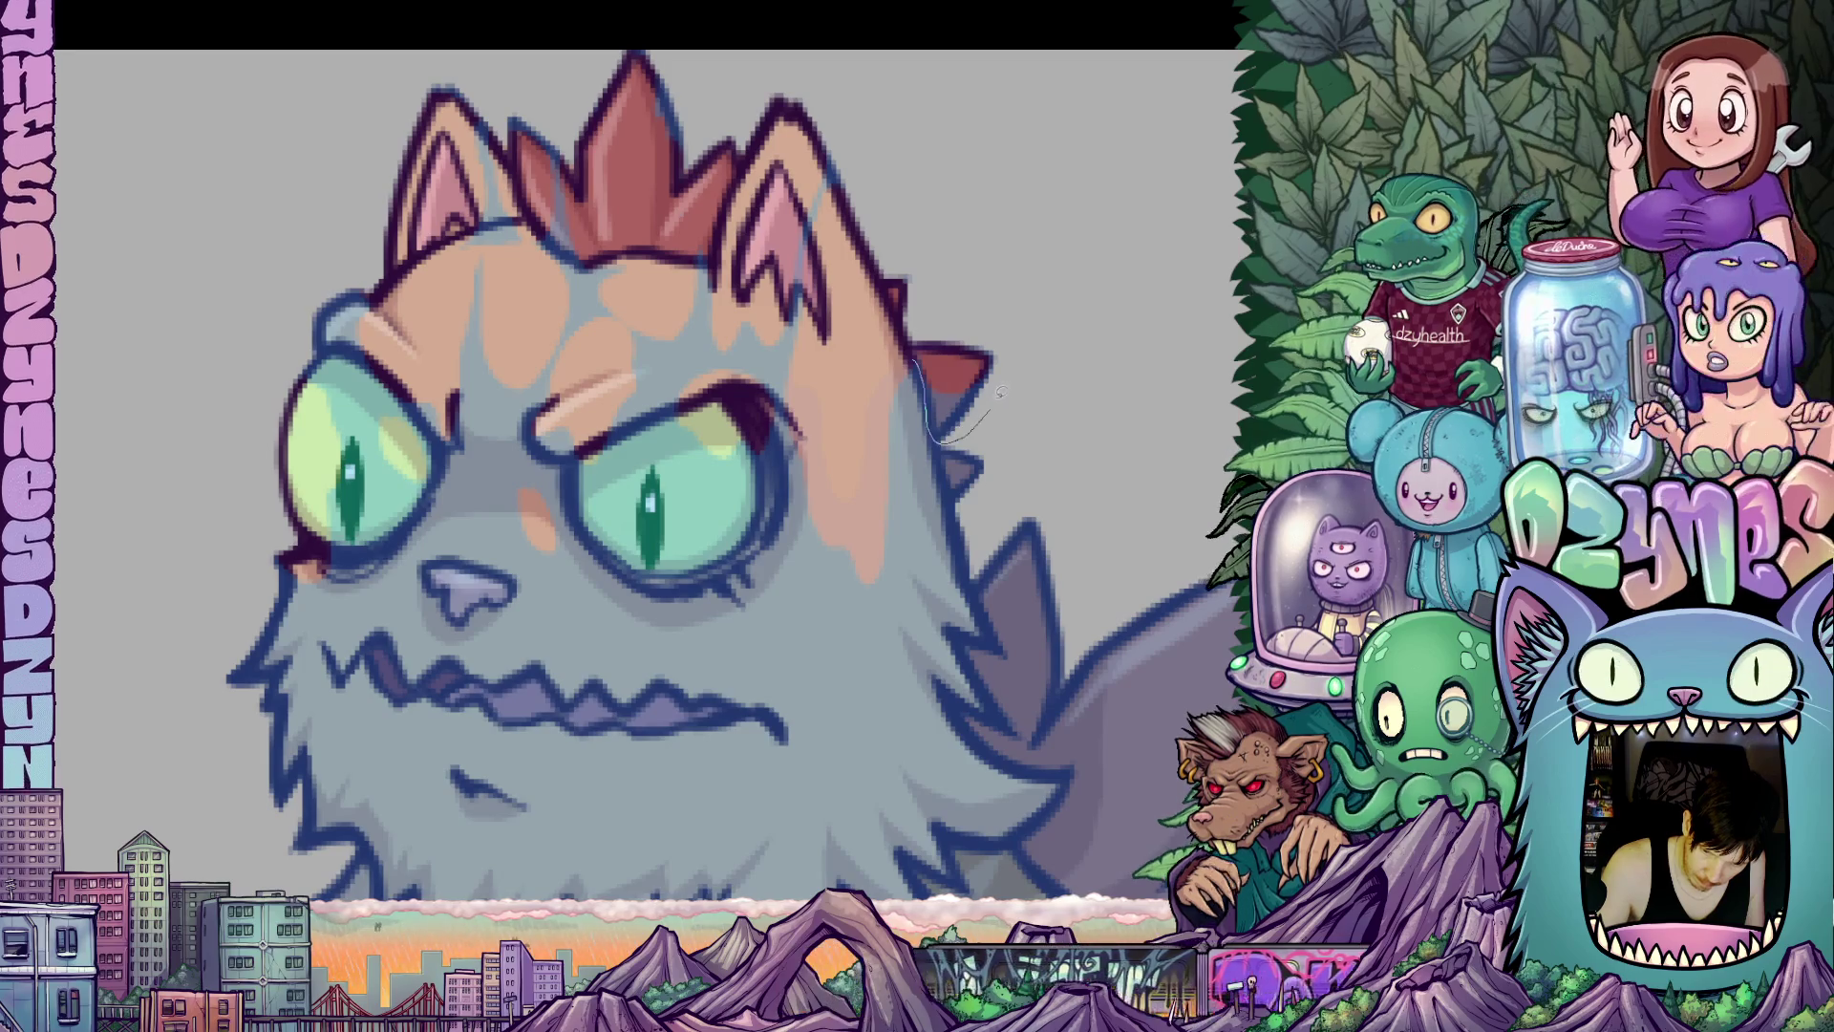
Fill a patch near the ear spike, a lighter area around the right eye, and a brow shape.
{"action": "mouse_move", "coordinate": [898, 382]}
{"action": "left_mouse_down"}
{"action": "mouse_move", "coordinate": [934, 460]}
{"action": "mouse_move", "coordinate": [974, 468]}
{"action": "mouse_move", "coordinate": [966, 384]}
{"action": "mouse_move", "coordinate": [902, 367]}
{"action": "left_mouse_up"}
{"action": "mouse_move", "coordinate": [982, 611]}
{"action": "left_mouse_down"}
{"action": "mouse_move", "coordinate": [1061, 487]}
{"action": "mouse_move", "coordinate": [1046, 498]}
{"action": "left_mouse_up"}
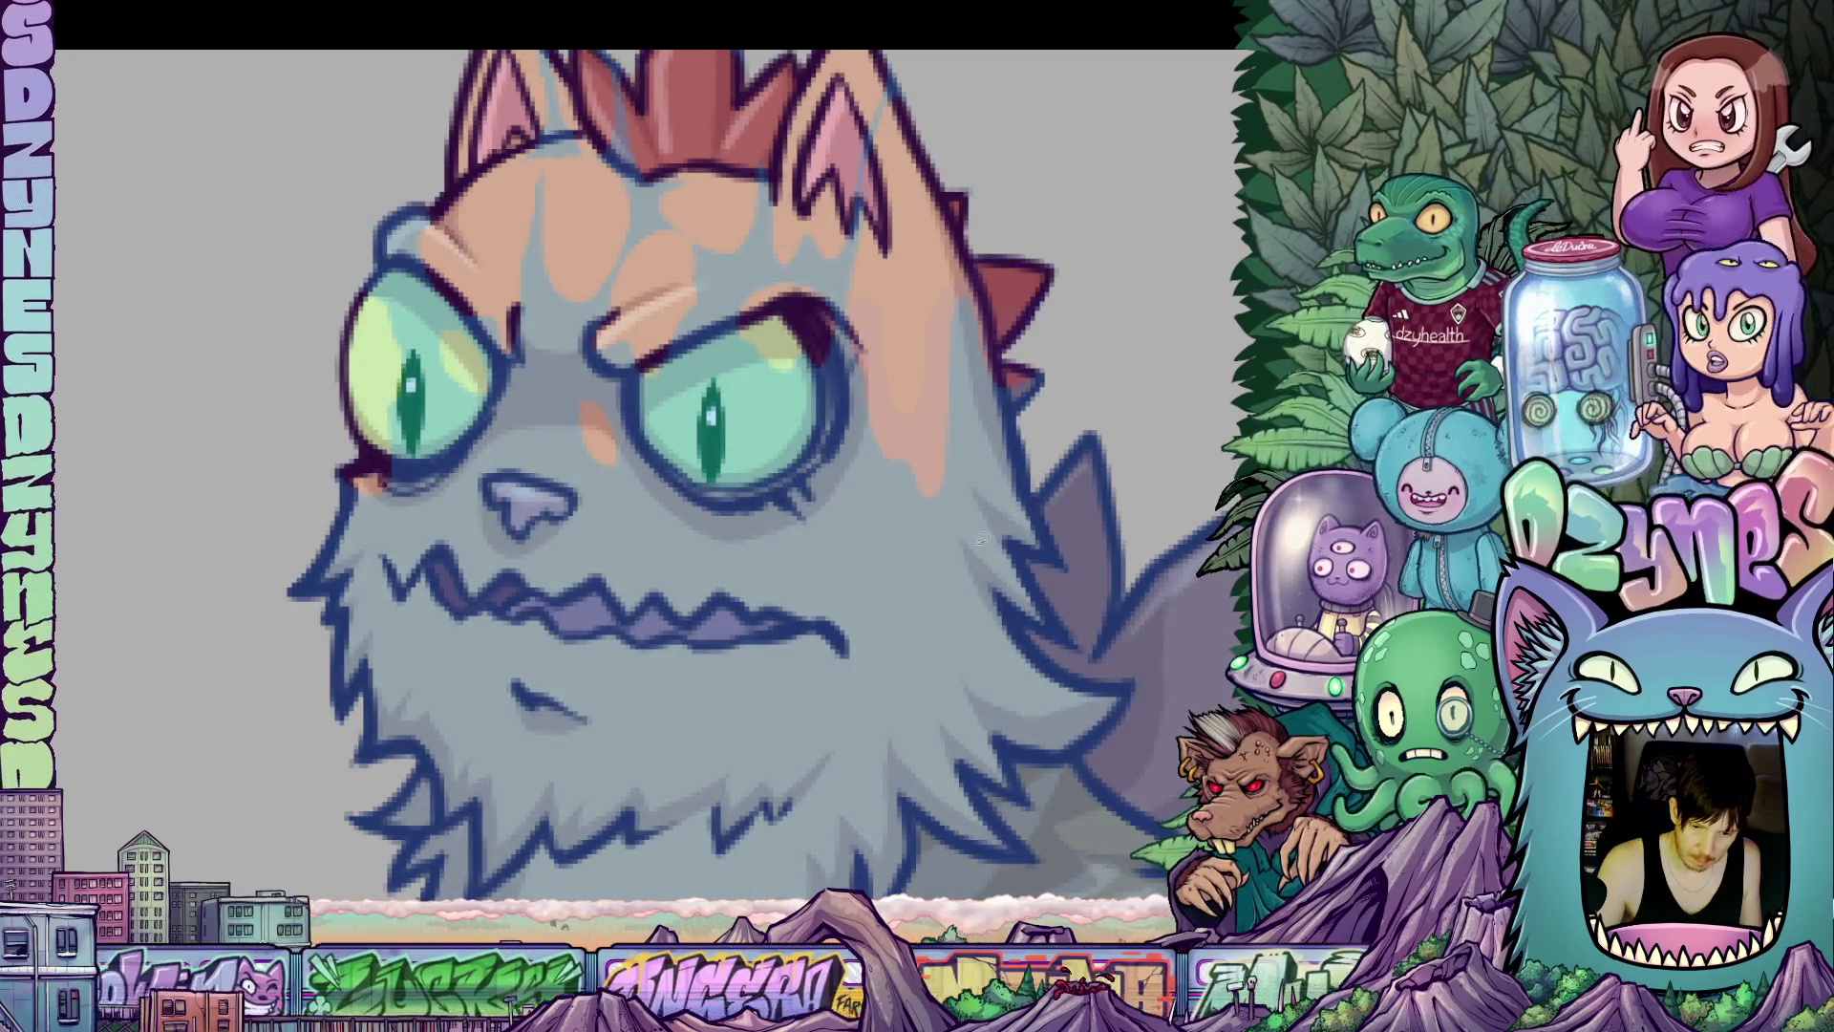
{"action": "mouse_move", "coordinate": [865, 607]}
{"action": "left_mouse_down"}
{"action": "mouse_move", "coordinate": [995, 634]}
{"action": "mouse_move", "coordinate": [978, 576]}
{"action": "left_mouse_up"}
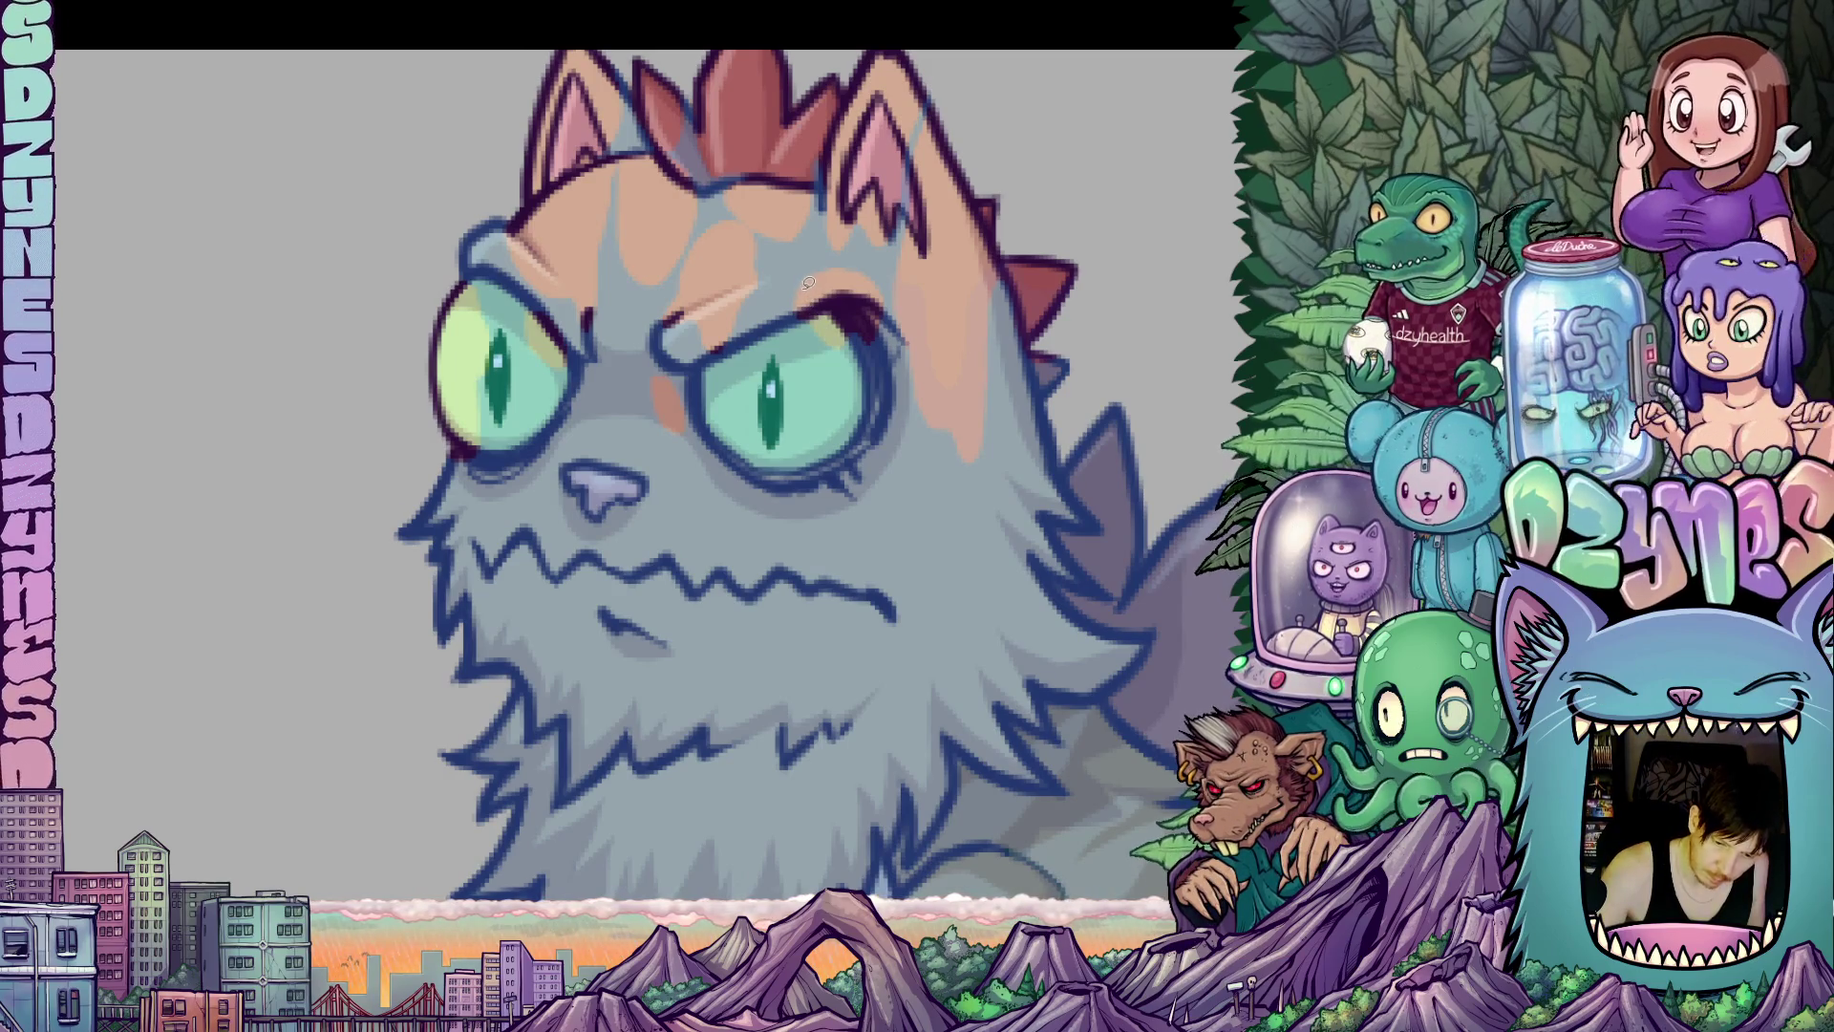
{"action": "mouse_move", "coordinate": [799, 291]}
{"action": "left_mouse_down"}
{"action": "mouse_move", "coordinate": [817, 369]}
{"action": "mouse_move", "coordinate": [890, 375]}
{"action": "left_mouse_up"}
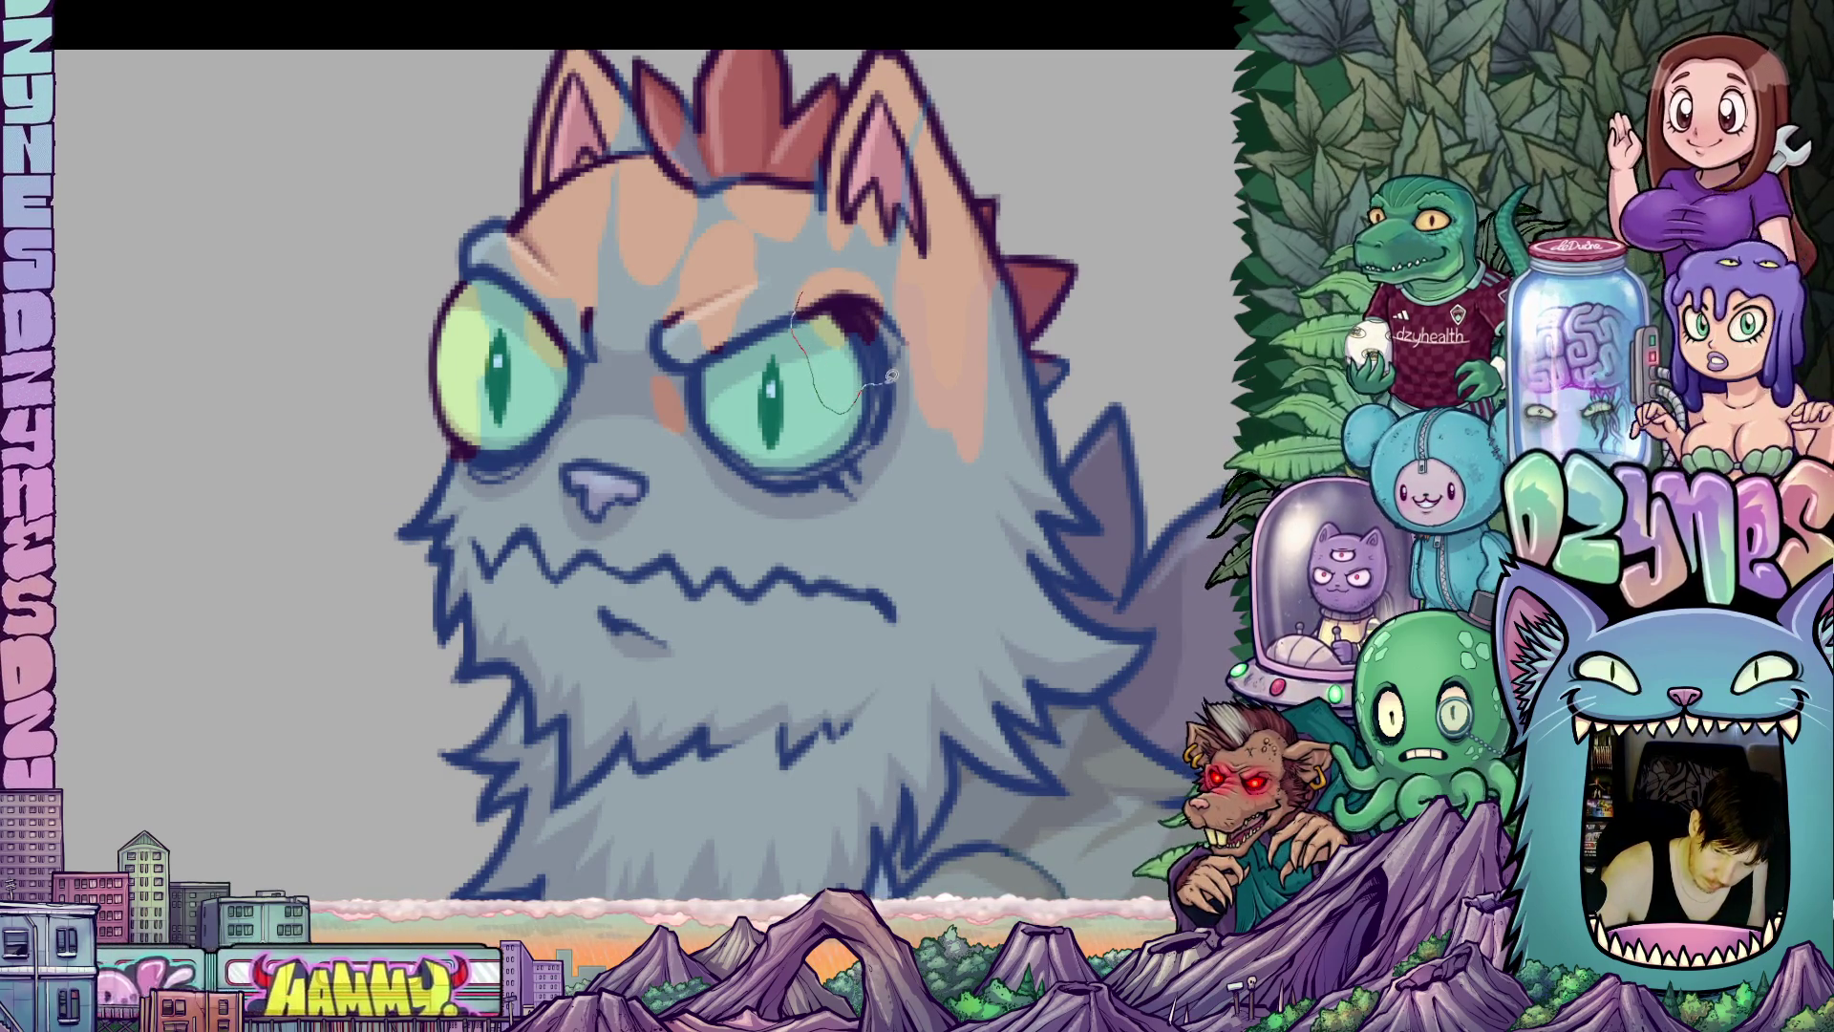
{"action": "mouse_move", "coordinate": [900, 291]}
{"action": "left_mouse_down"}
{"action": "mouse_move", "coordinate": [860, 262]}
{"action": "mouse_move", "coordinate": [817, 266]}
{"action": "mouse_move", "coordinate": [800, 291]}
{"action": "left_mouse_up"}
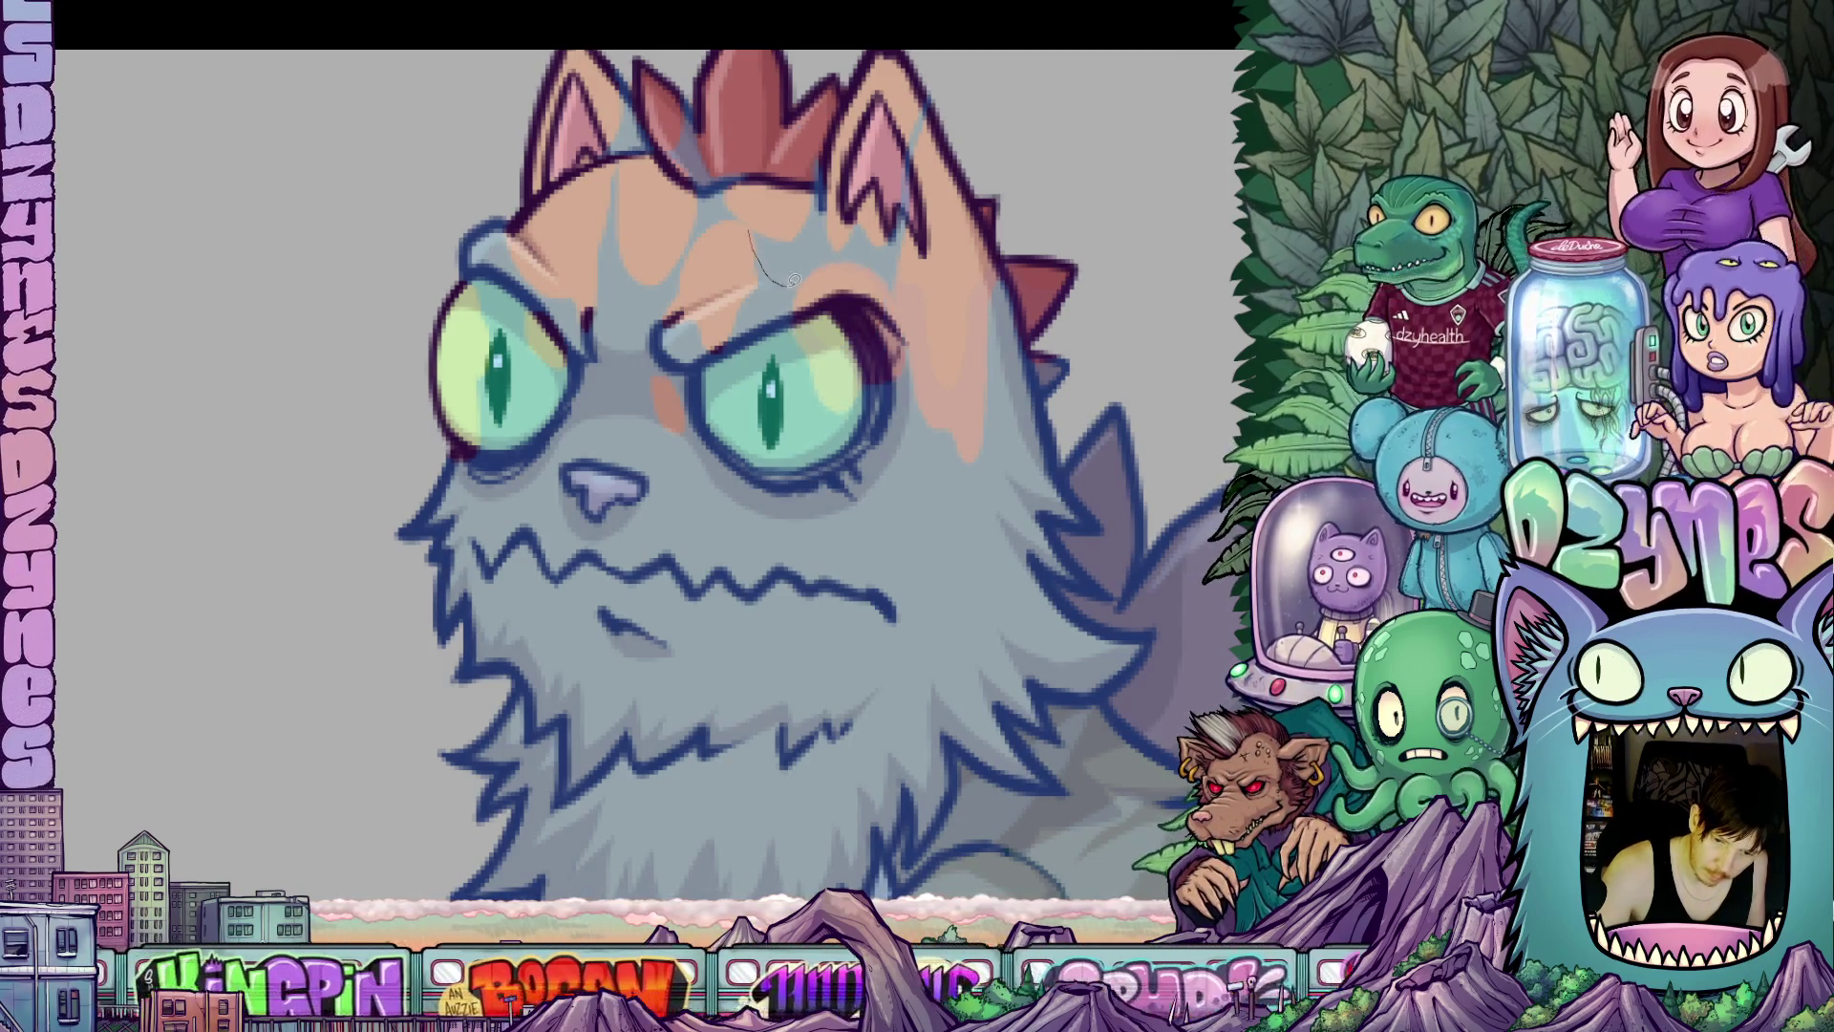
{"action": "mouse_move", "coordinate": [822, 225]}
{"action": "left_mouse_down"}
{"action": "mouse_move", "coordinate": [793, 186]}
{"action": "mouse_move", "coordinate": [752, 229]}
{"action": "left_mouse_up"}
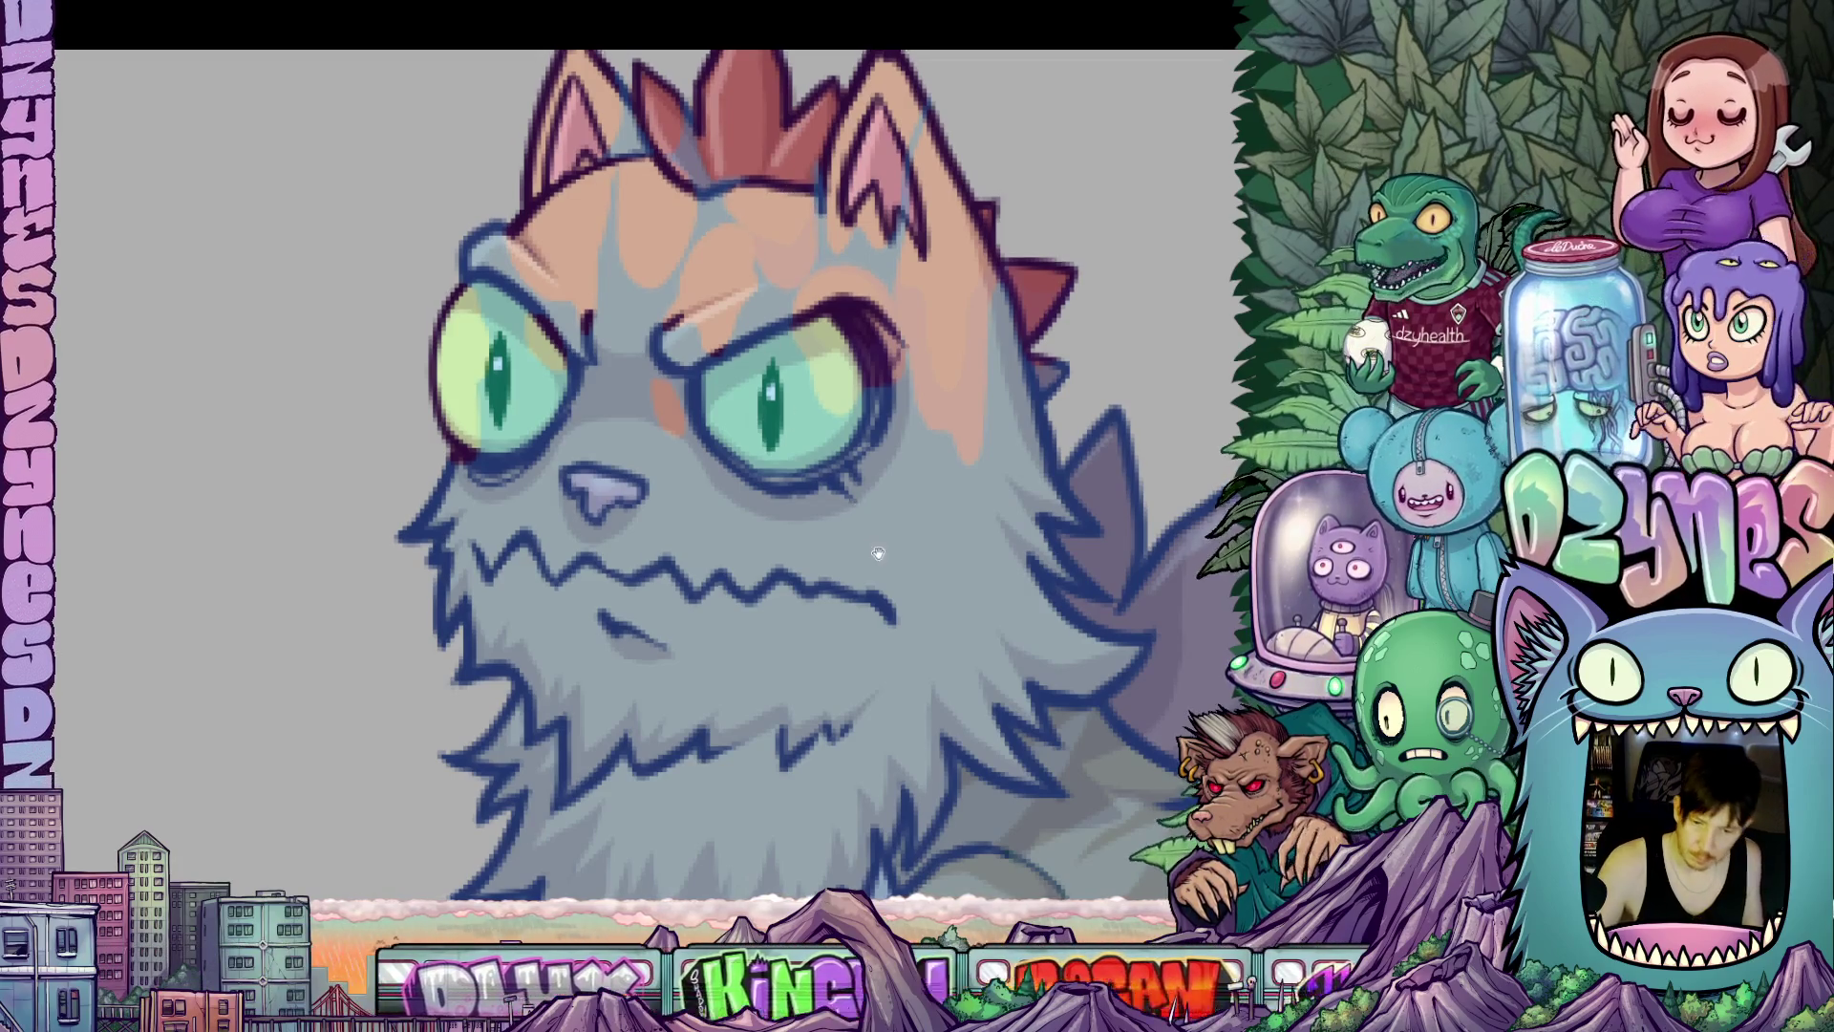
{"action": "scroll", "coordinate": [863, 511], "scroll_direction": "up", "scroll_amount": 3}
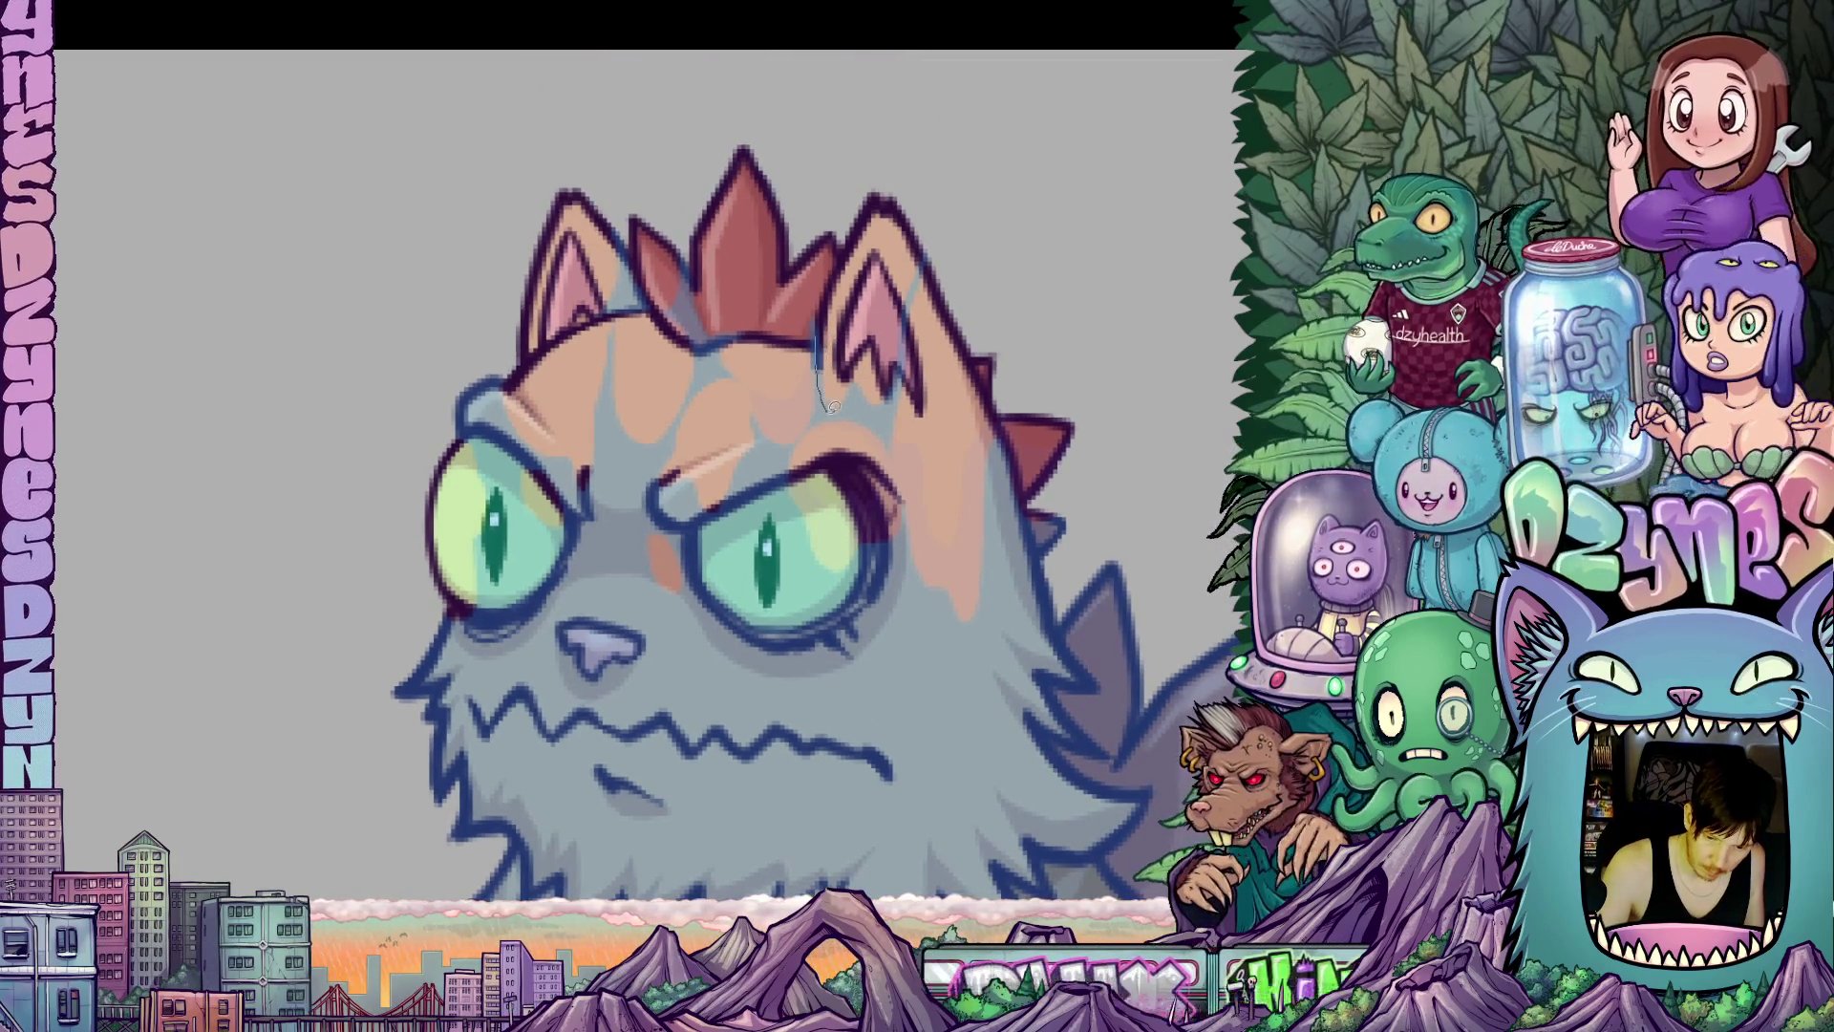
Fill shapes beside the cat's ear and extend one up its brow.
{"action": "mouse_move", "coordinate": [884, 421]}
{"action": "left_mouse_down"}
{"action": "mouse_move", "coordinate": [912, 372]}
{"action": "mouse_move", "coordinate": [871, 320]}
{"action": "mouse_move", "coordinate": [818, 332]}
{"action": "left_mouse_up"}
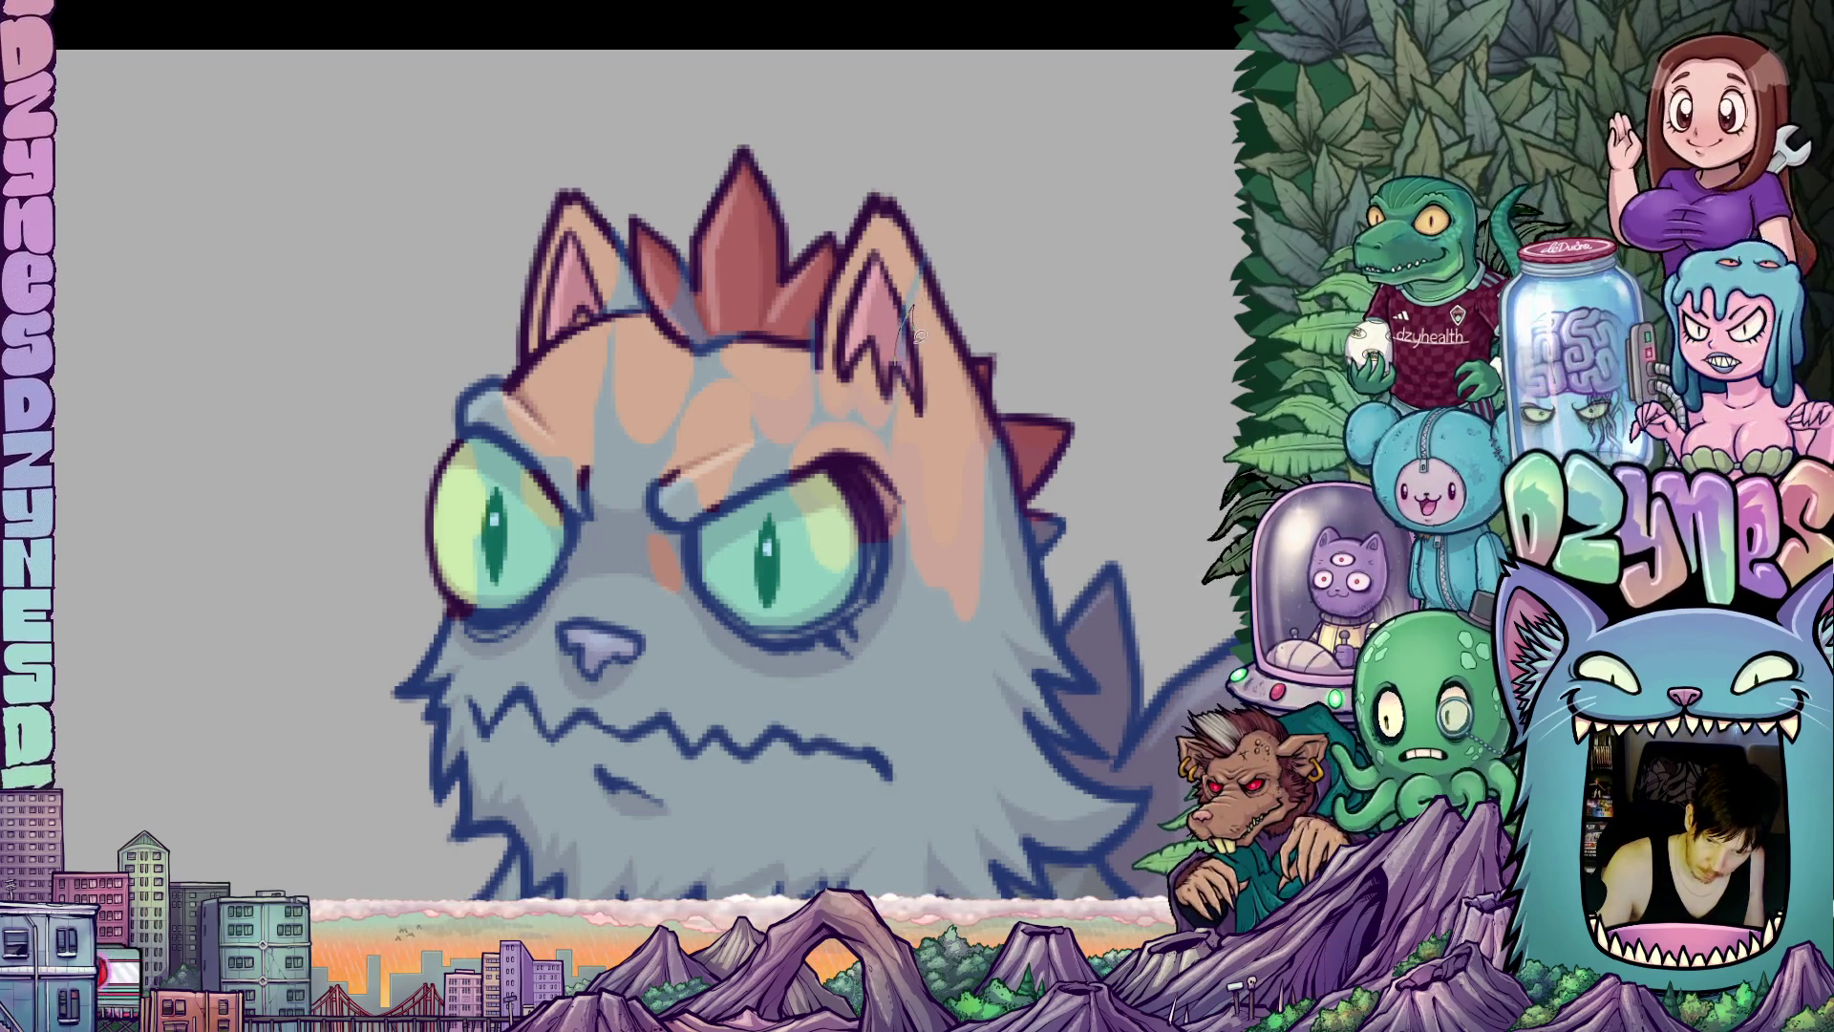
{"action": "left_click_drag", "start_coordinate": [958, 256], "coordinate": [898, 412]}
{"action": "left_click_drag", "start_coordinate": [978, 582], "coordinate": [1029, 475]}
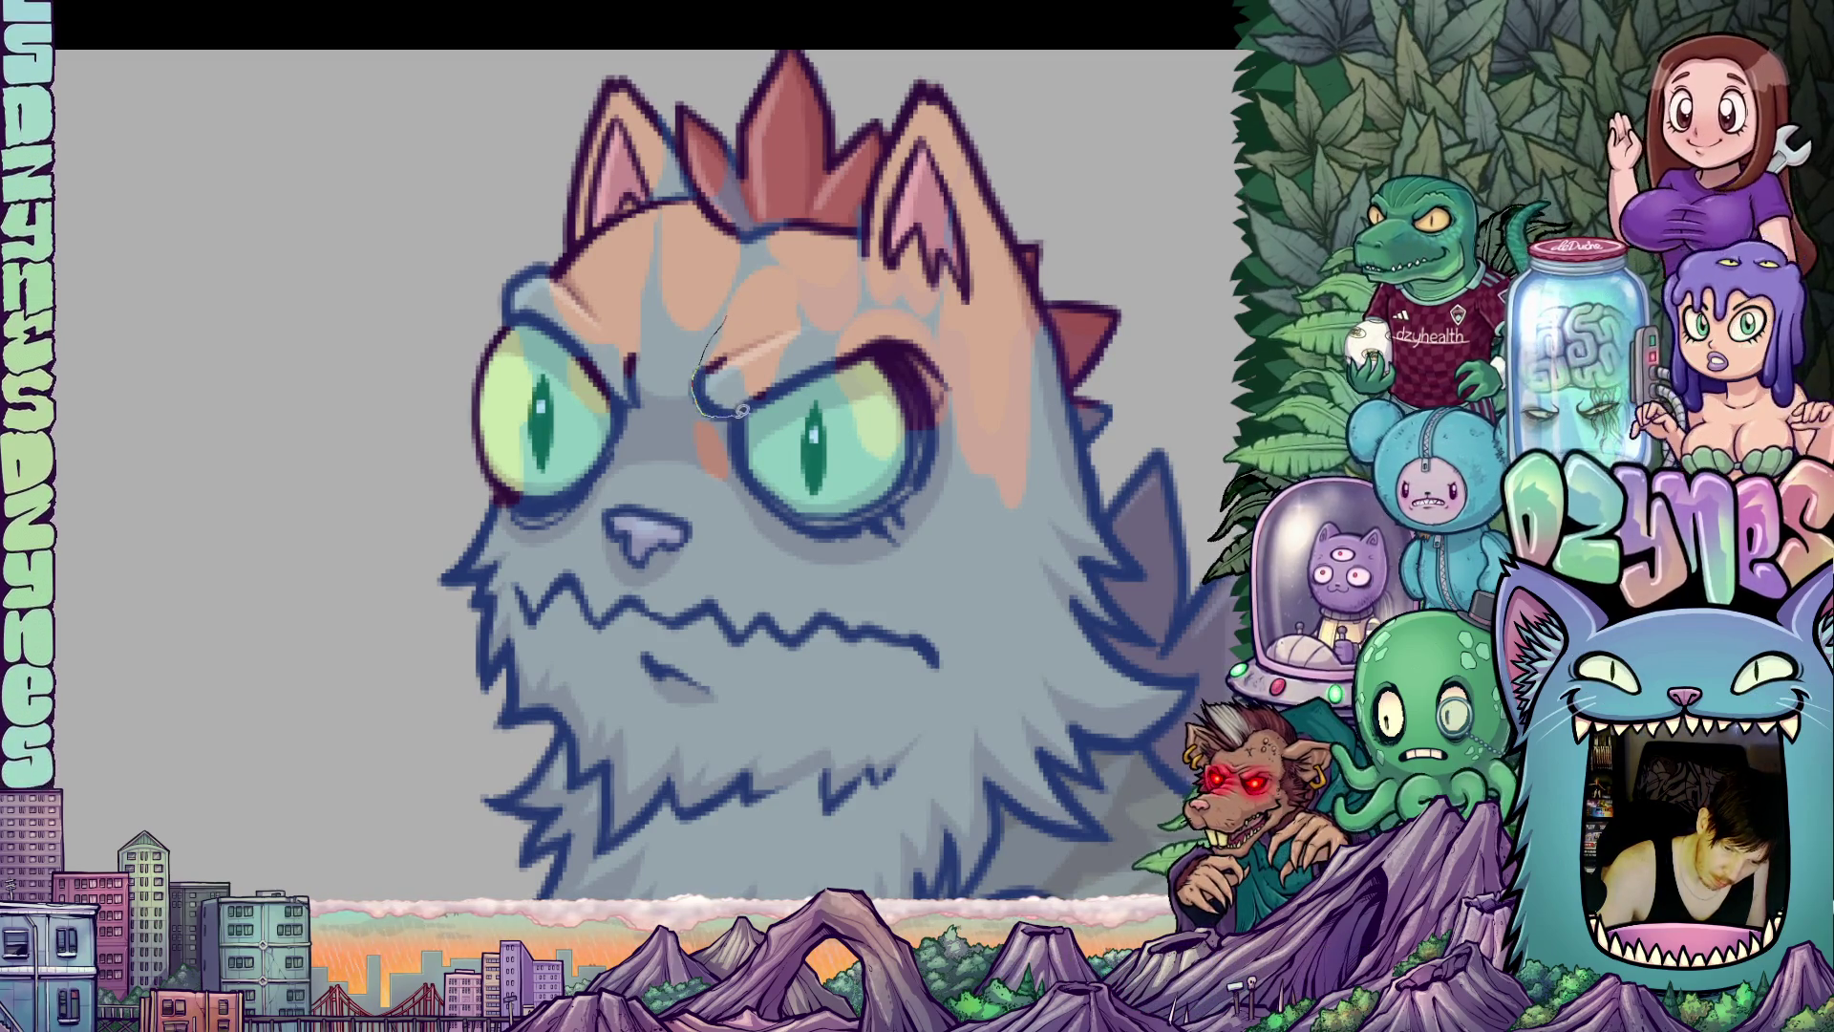
{"action": "mouse_move", "coordinate": [798, 394]}
{"action": "left_mouse_down"}
{"action": "mouse_move", "coordinate": [813, 350]}
{"action": "mouse_move", "coordinate": [740, 313]}
{"action": "left_mouse_up"}
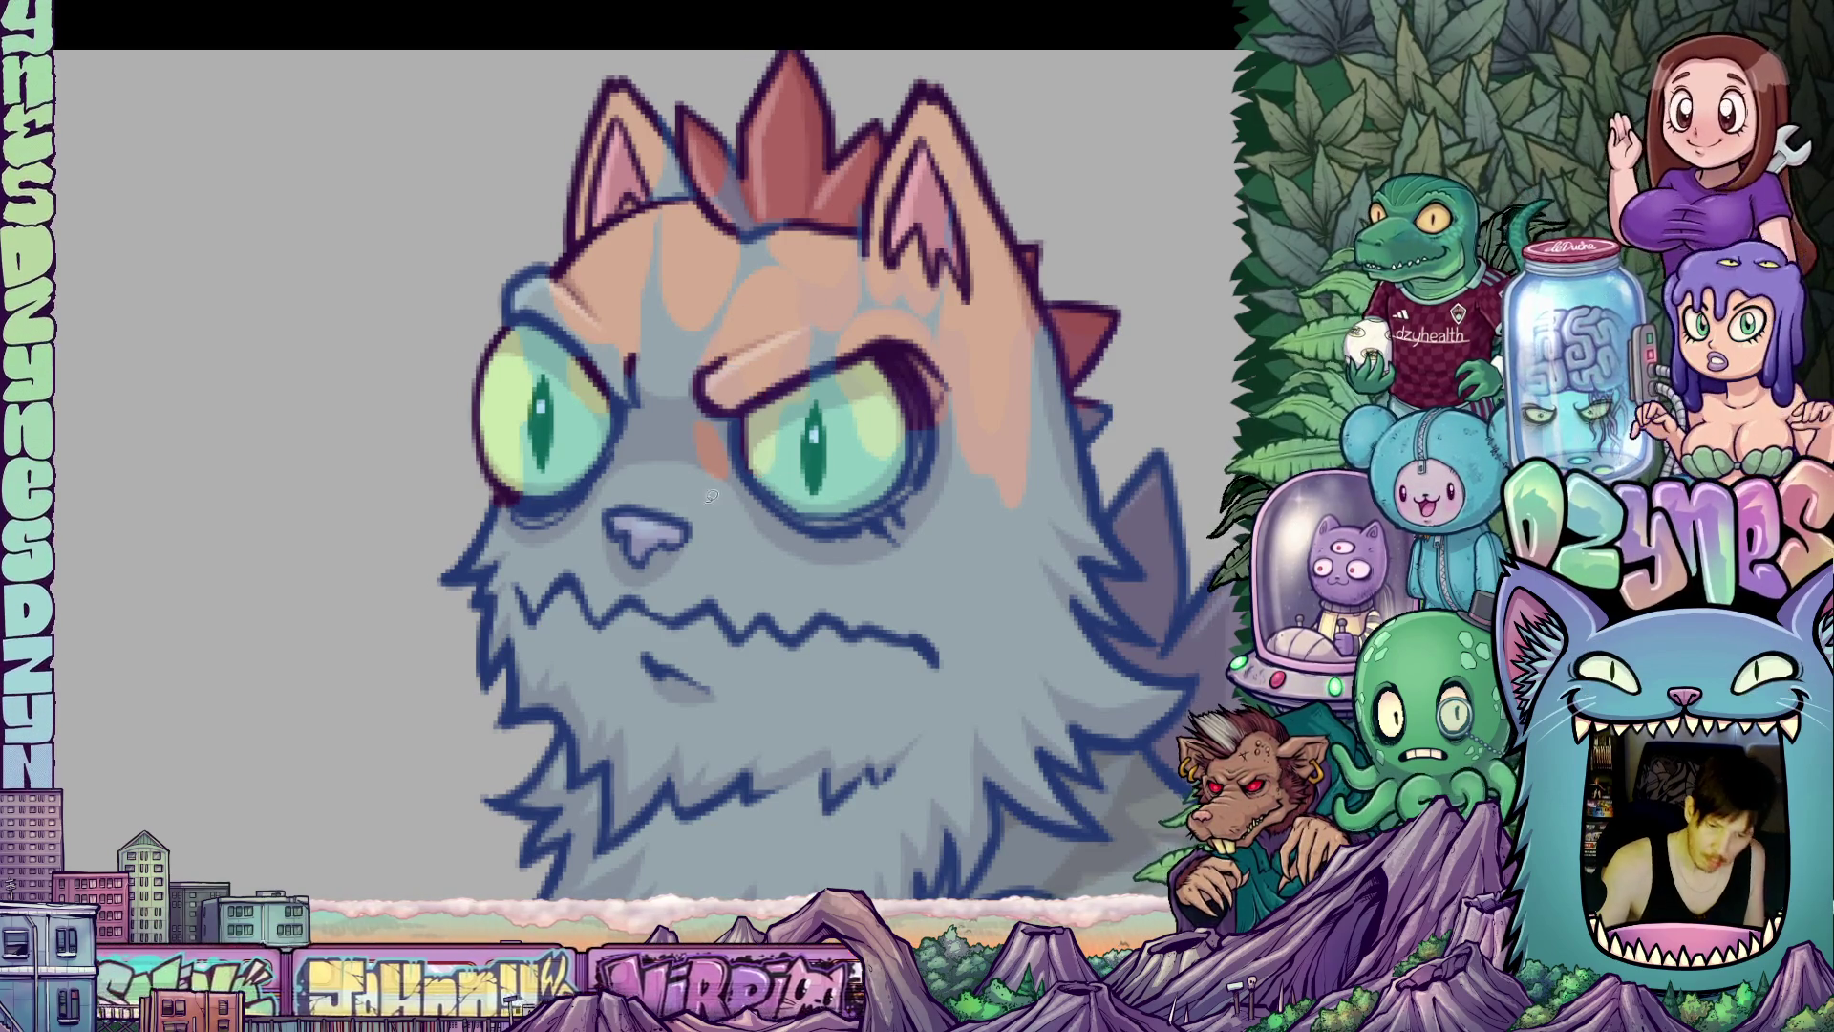
Fill shapes along the right eye's inner corner and lower rim and over the left eye.
{"action": "mouse_move", "coordinate": [688, 427]}
{"action": "left_mouse_down"}
{"action": "mouse_move", "coordinate": [736, 558]}
{"action": "mouse_move", "coordinate": [750, 453]}
{"action": "mouse_move", "coordinate": [711, 418]}
{"action": "mouse_move", "coordinate": [691, 426]}
{"action": "left_mouse_up"}
{"action": "left_click_drag", "start_coordinate": [822, 623], "coordinate": [904, 632]}
{"action": "left_click_drag", "start_coordinate": [848, 495], "coordinate": [872, 532]}
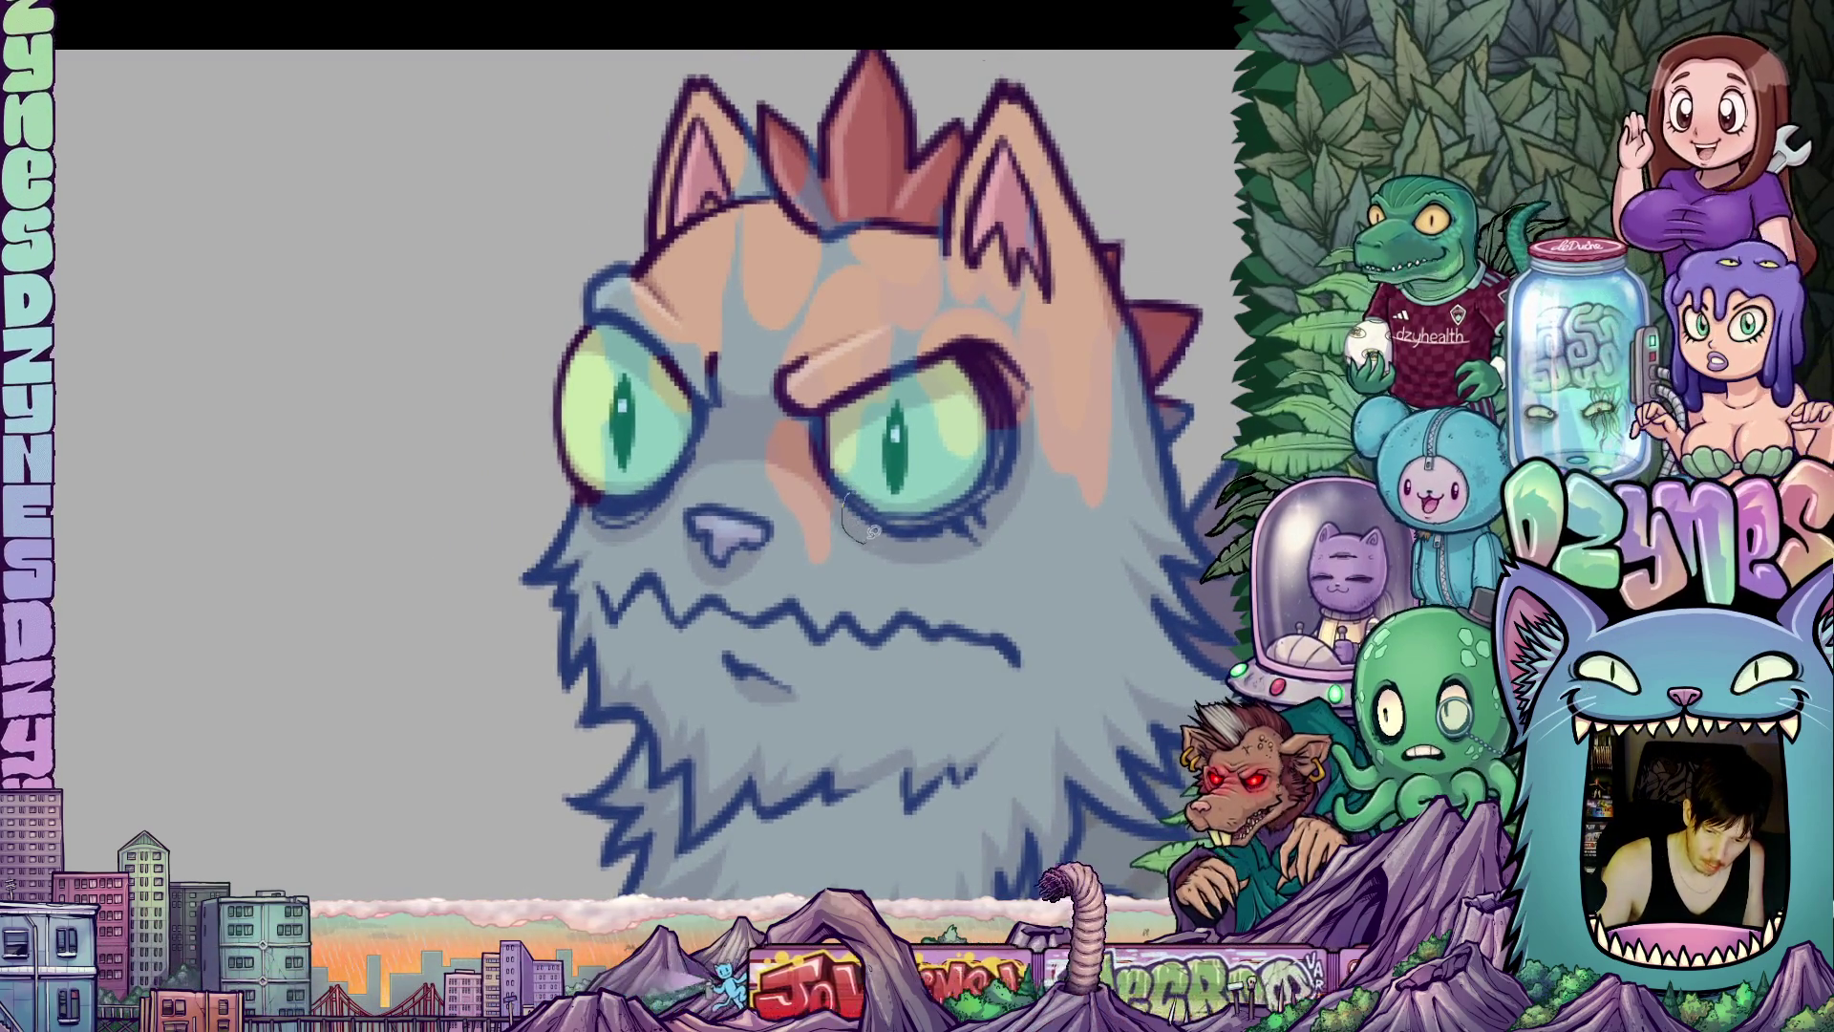
{"action": "mouse_move", "coordinate": [982, 642]}
{"action": "left_mouse_down"}
{"action": "mouse_move", "coordinate": [855, 477]}
{"action": "mouse_move", "coordinate": [849, 495]}
{"action": "mouse_move", "coordinate": [875, 505]}
{"action": "mouse_move", "coordinate": [859, 477]}
{"action": "mouse_move", "coordinate": [817, 516]}
{"action": "left_mouse_up"}
{"action": "mouse_move", "coordinate": [781, 415]}
{"action": "left_mouse_down"}
{"action": "mouse_move", "coordinate": [808, 401]}
{"action": "mouse_move", "coordinate": [850, 463]}
{"action": "mouse_move", "coordinate": [786, 450]}
{"action": "left_mouse_up"}
{"action": "mouse_move", "coordinate": [746, 377]}
{"action": "left_mouse_down"}
{"action": "mouse_move", "coordinate": [770, 499]}
{"action": "mouse_move", "coordinate": [753, 622]}
{"action": "mouse_move", "coordinate": [715, 594]}
{"action": "mouse_move", "coordinate": [696, 536]}
{"action": "left_mouse_up"}
{"action": "left_click_drag", "start_coordinate": [714, 392], "coordinate": [748, 380]}
{"action": "left_click_drag", "start_coordinate": [950, 598], "coordinate": [964, 732]}
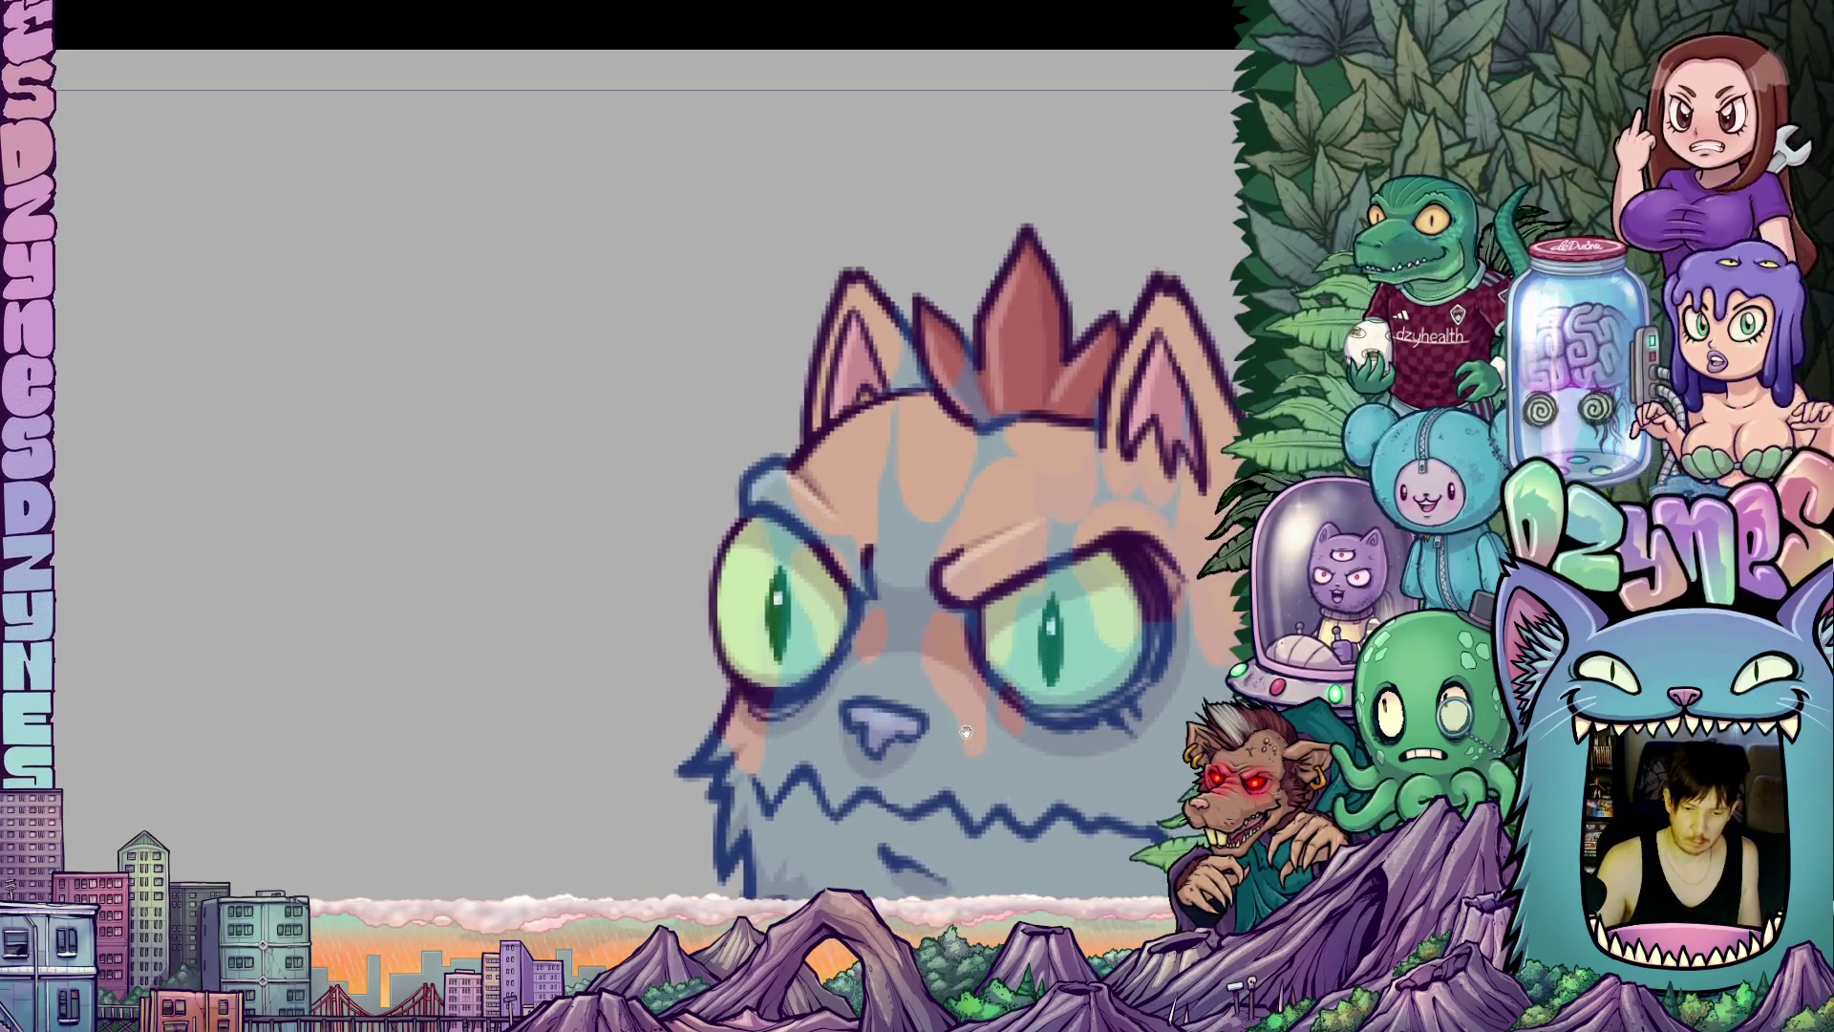
Fill a shape across the forehead, then try trimming the brow's orange patches and restore them.
{"action": "left_click_drag", "start_coordinate": [781, 512], "coordinate": [817, 524]}
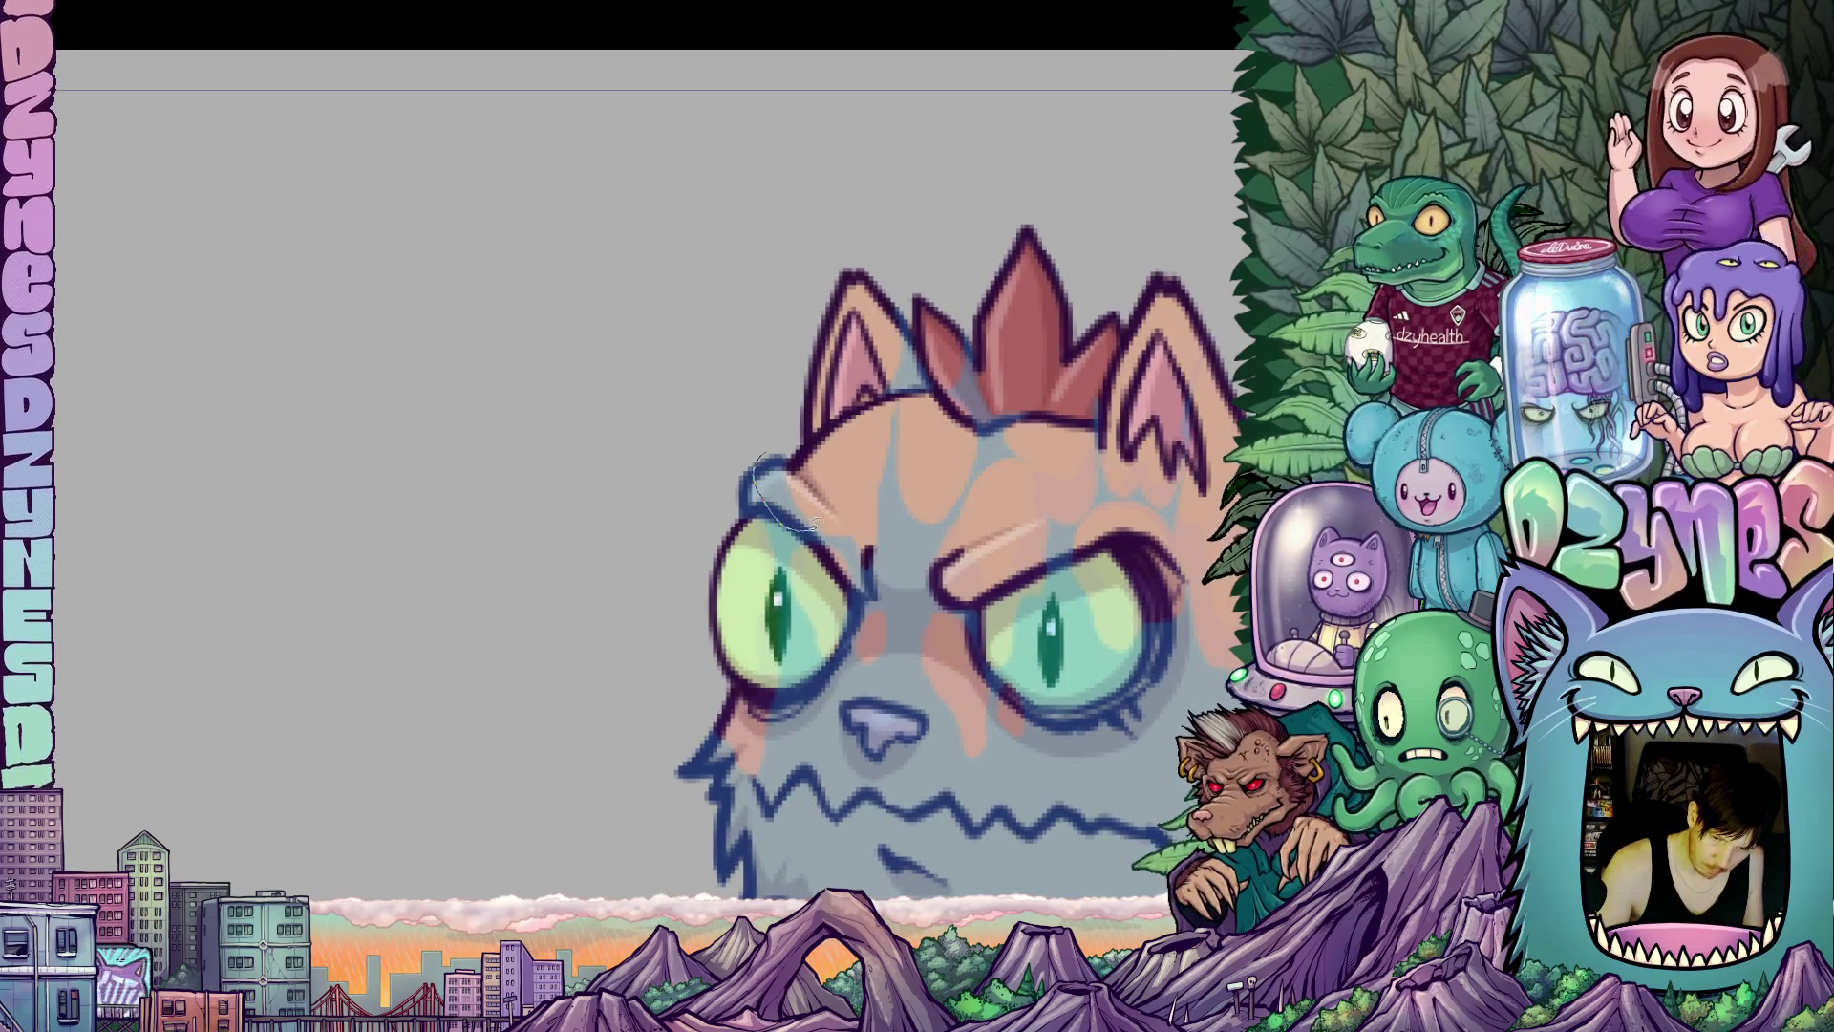
{"action": "left_click_drag", "start_coordinate": [774, 435], "coordinate": [775, 442]}
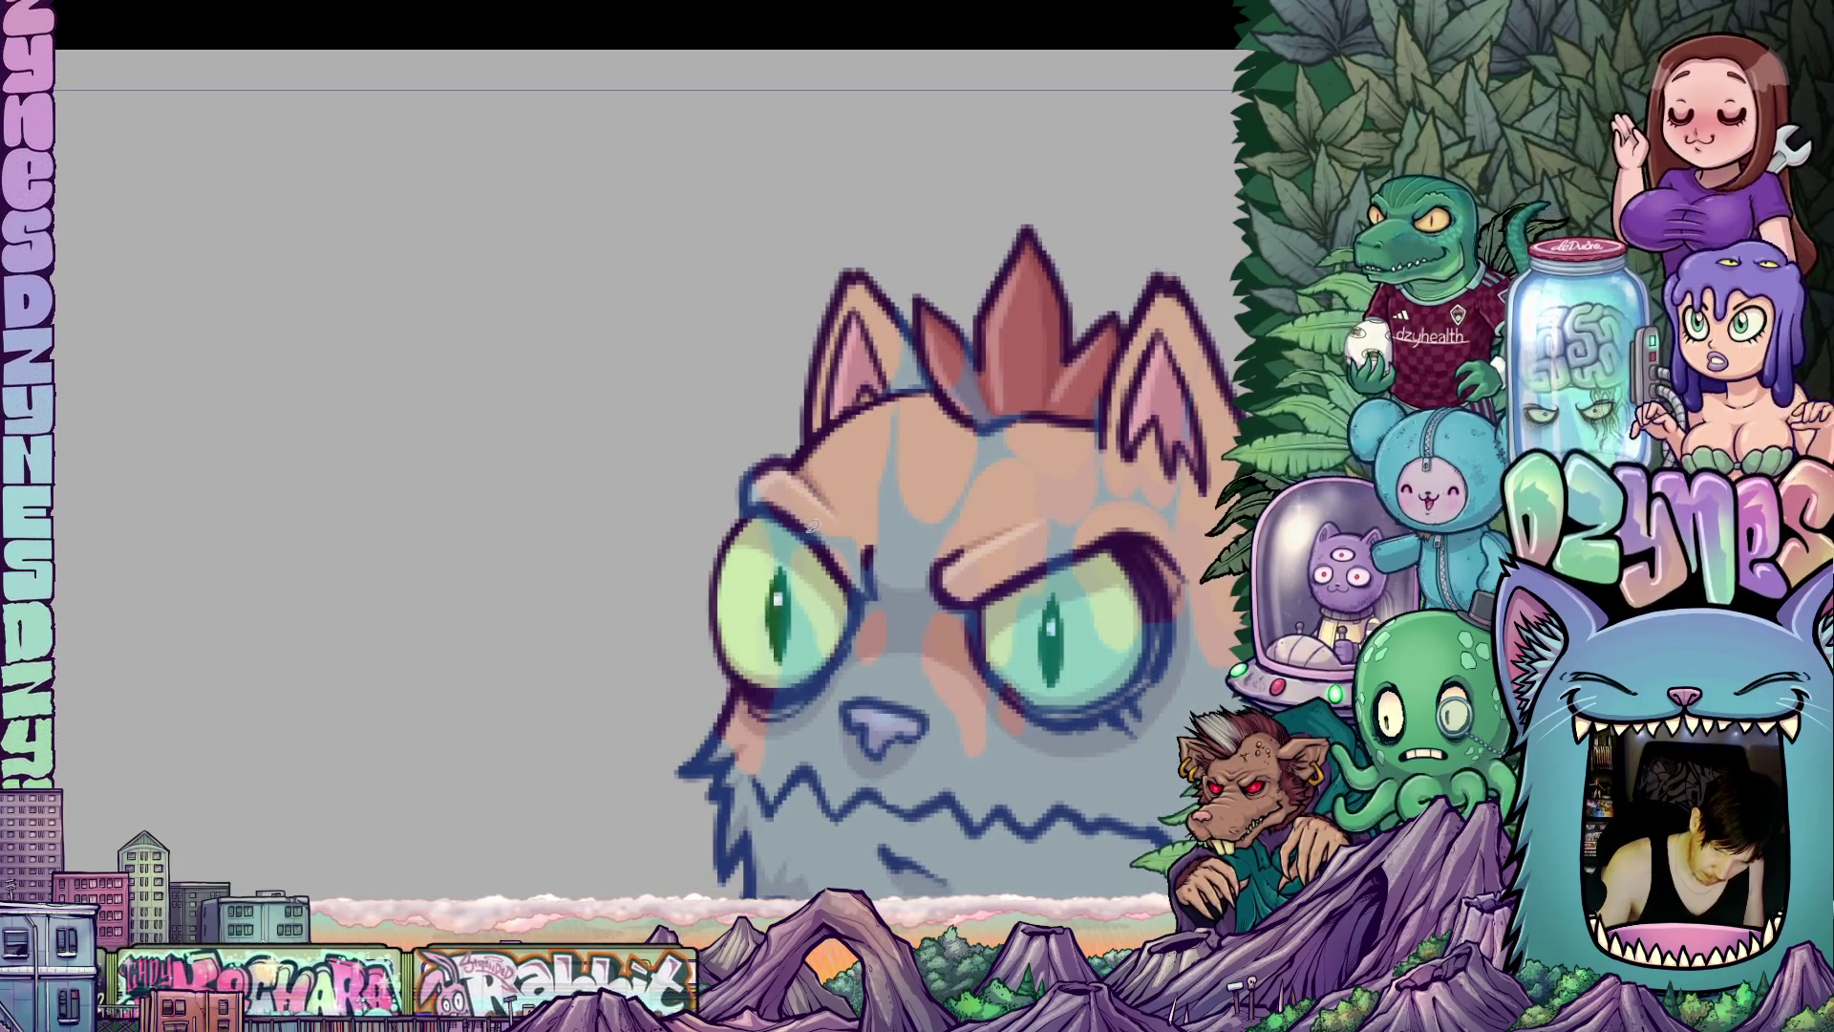
{"action": "left_click_drag", "start_coordinate": [856, 516], "coordinate": [850, 545]}
{"action": "left_click_drag", "start_coordinate": [891, 483], "coordinate": [903, 487]}
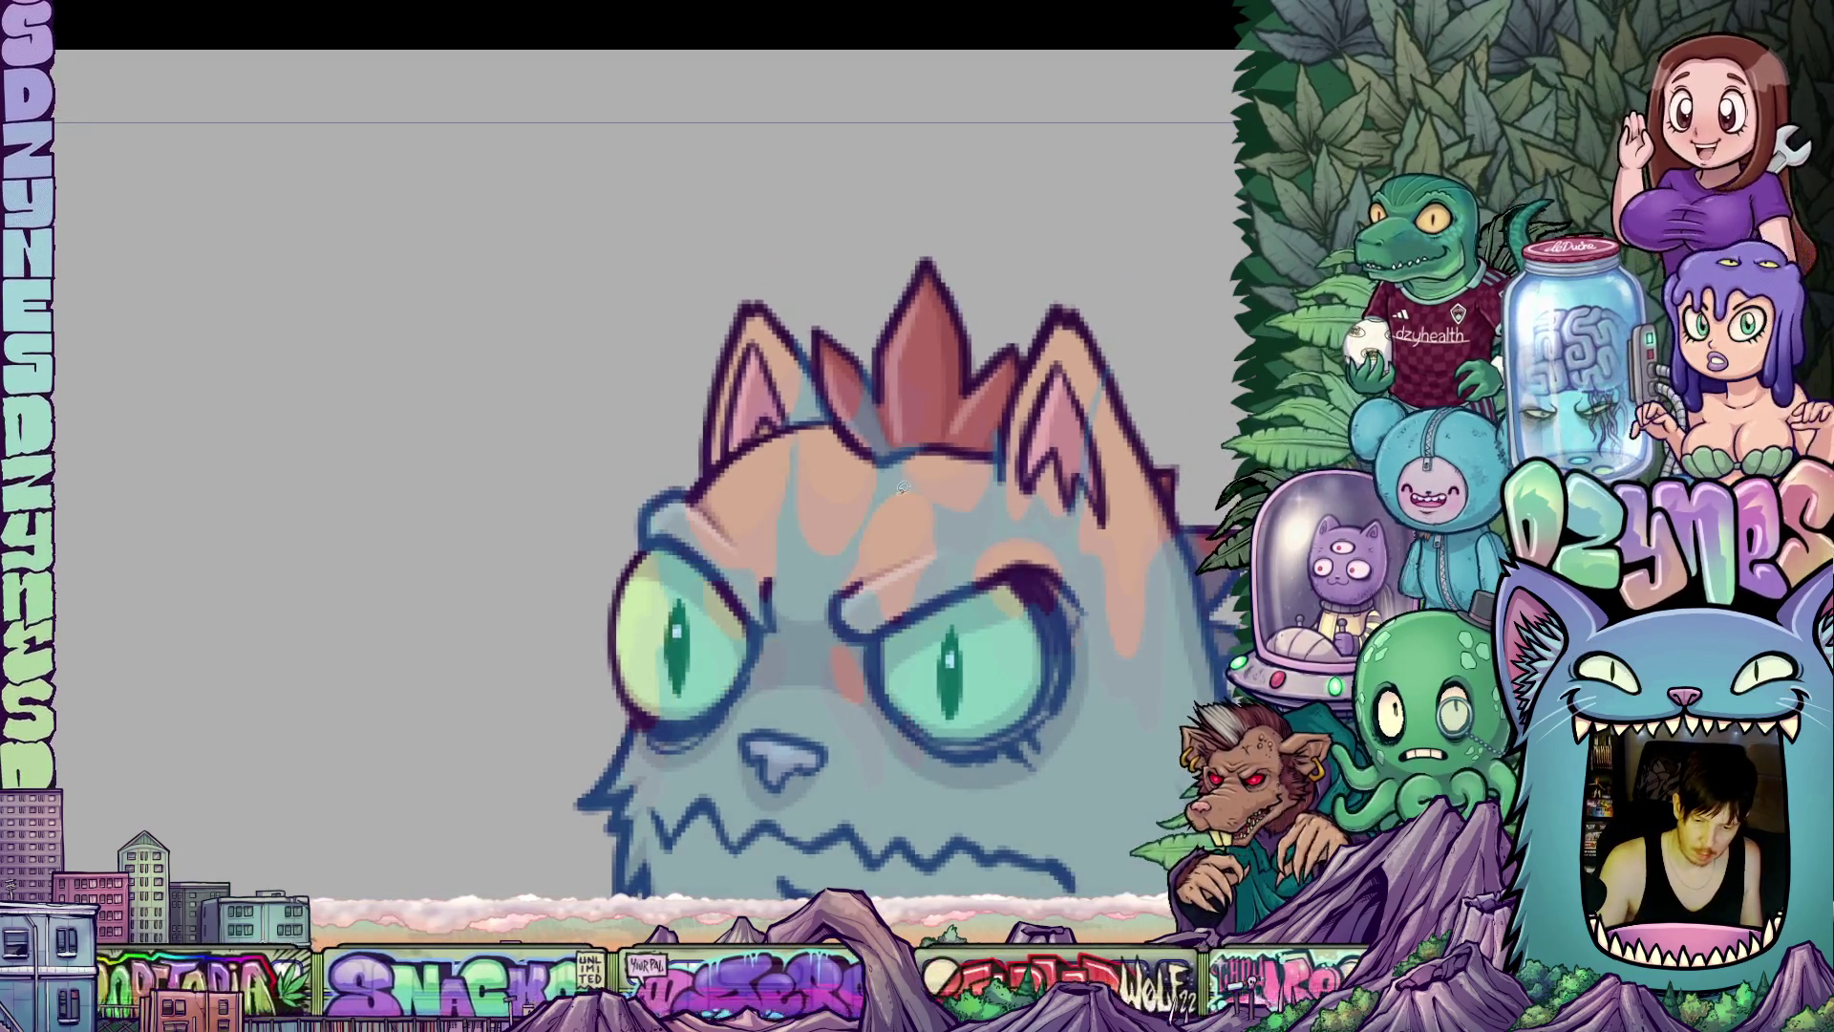
{"action": "key", "text": "ctrl+z"}
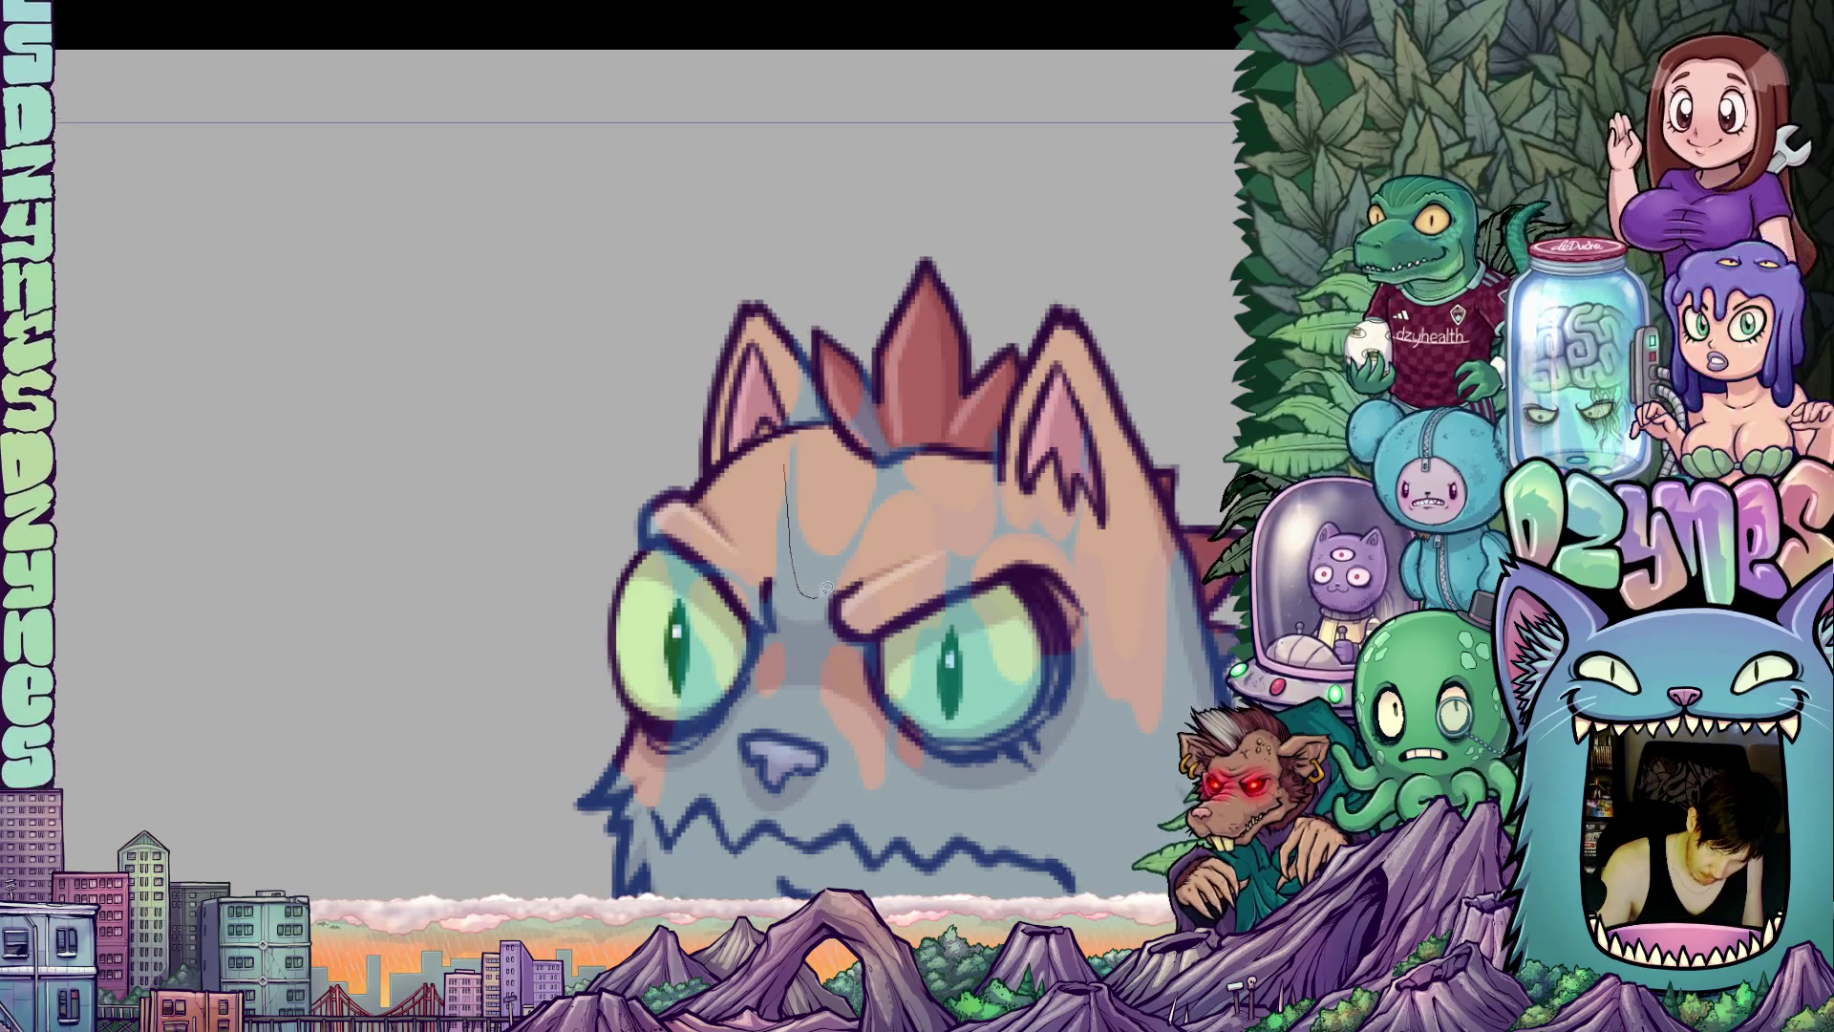
Rework the upper-forehead orange patch, tracing it from the ear tip around the forehead.
{"action": "mouse_move", "coordinate": [865, 486]}
{"action": "left_mouse_down"}
{"action": "mouse_move", "coordinate": [810, 436]}
{"action": "mouse_move", "coordinate": [785, 460]}
{"action": "left_mouse_up"}
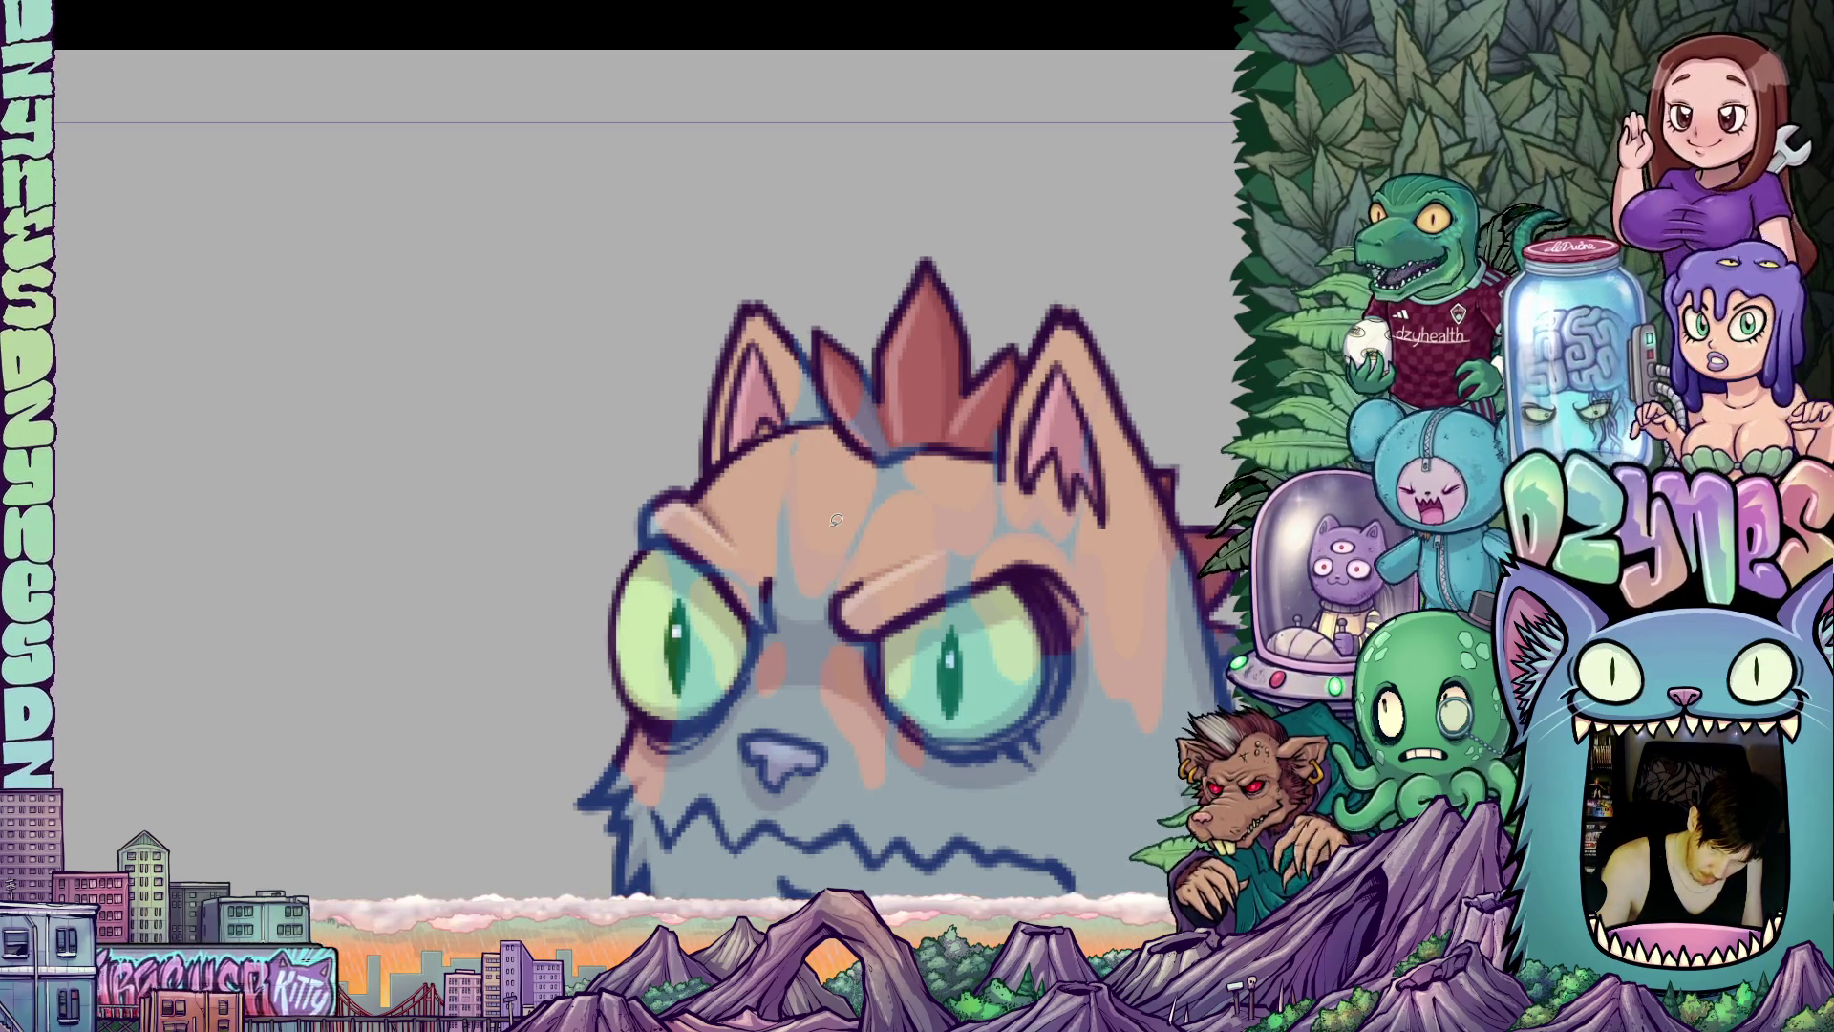
{"action": "key", "text": "ctrl+z"}
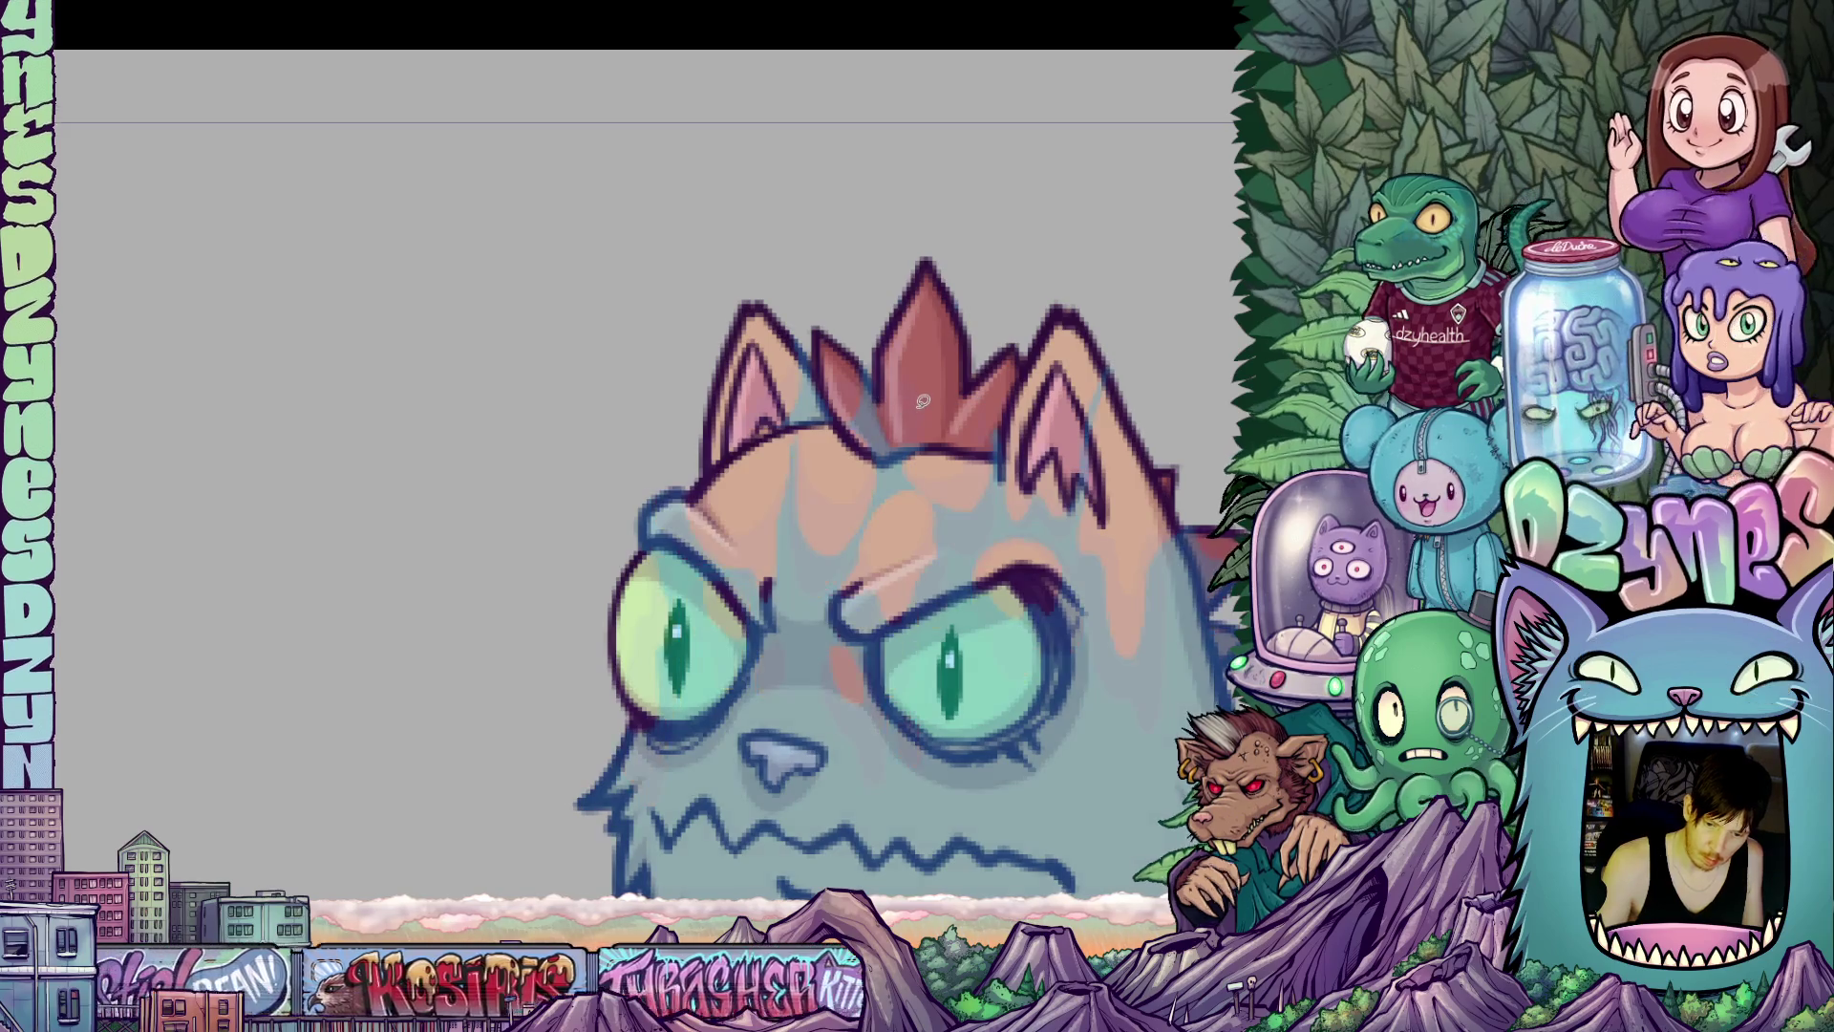
{"action": "key", "text": "ctrl+z"}
{"action": "mouse_move", "coordinate": [812, 336]}
{"action": "left_mouse_down"}
{"action": "mouse_move", "coordinate": [837, 410]}
{"action": "mouse_move", "coordinate": [810, 441]}
{"action": "mouse_move", "coordinate": [781, 416]}
{"action": "mouse_move", "coordinate": [814, 339]}
{"action": "left_mouse_up"}
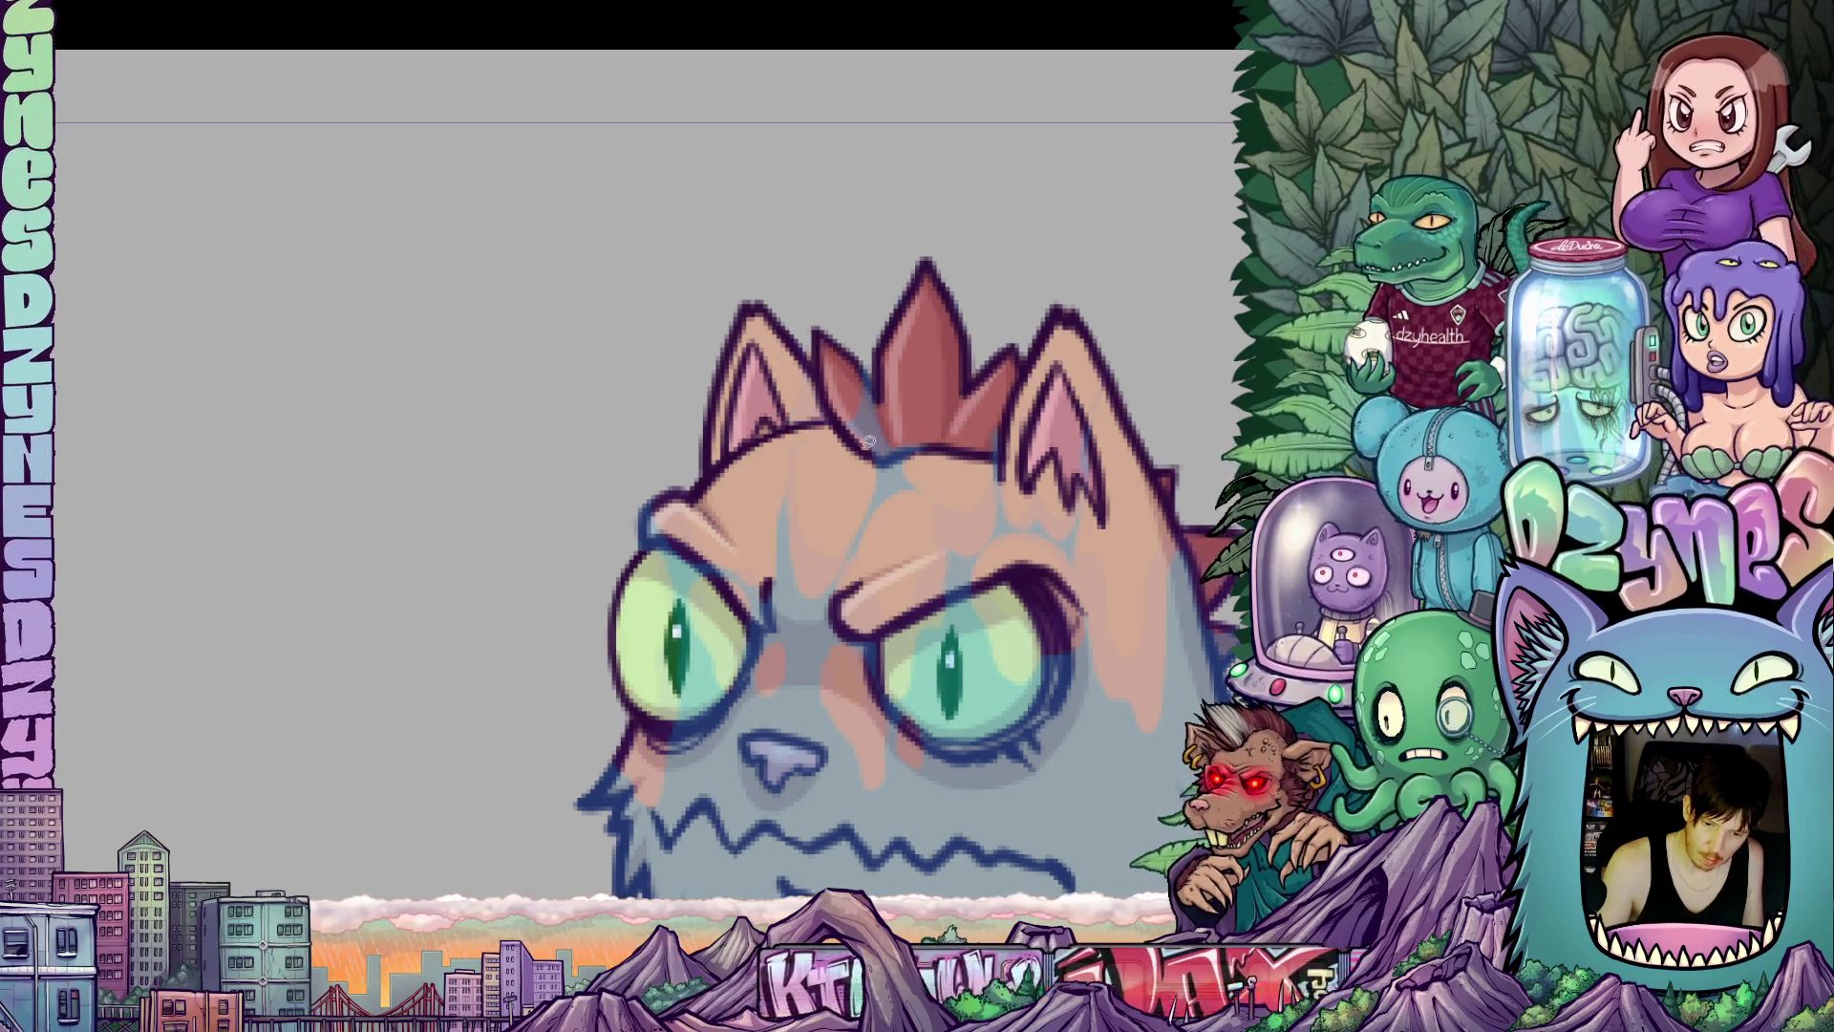
{"action": "mouse_move", "coordinate": [876, 489]}
{"action": "left_mouse_down"}
{"action": "mouse_move", "coordinate": [898, 383]}
{"action": "mouse_move", "coordinate": [836, 420]}
{"action": "mouse_move", "coordinate": [913, 486]}
{"action": "left_mouse_up"}
{"action": "scroll", "coordinate": [912, 486], "scroll_direction": "down", "scroll_amount": 3}
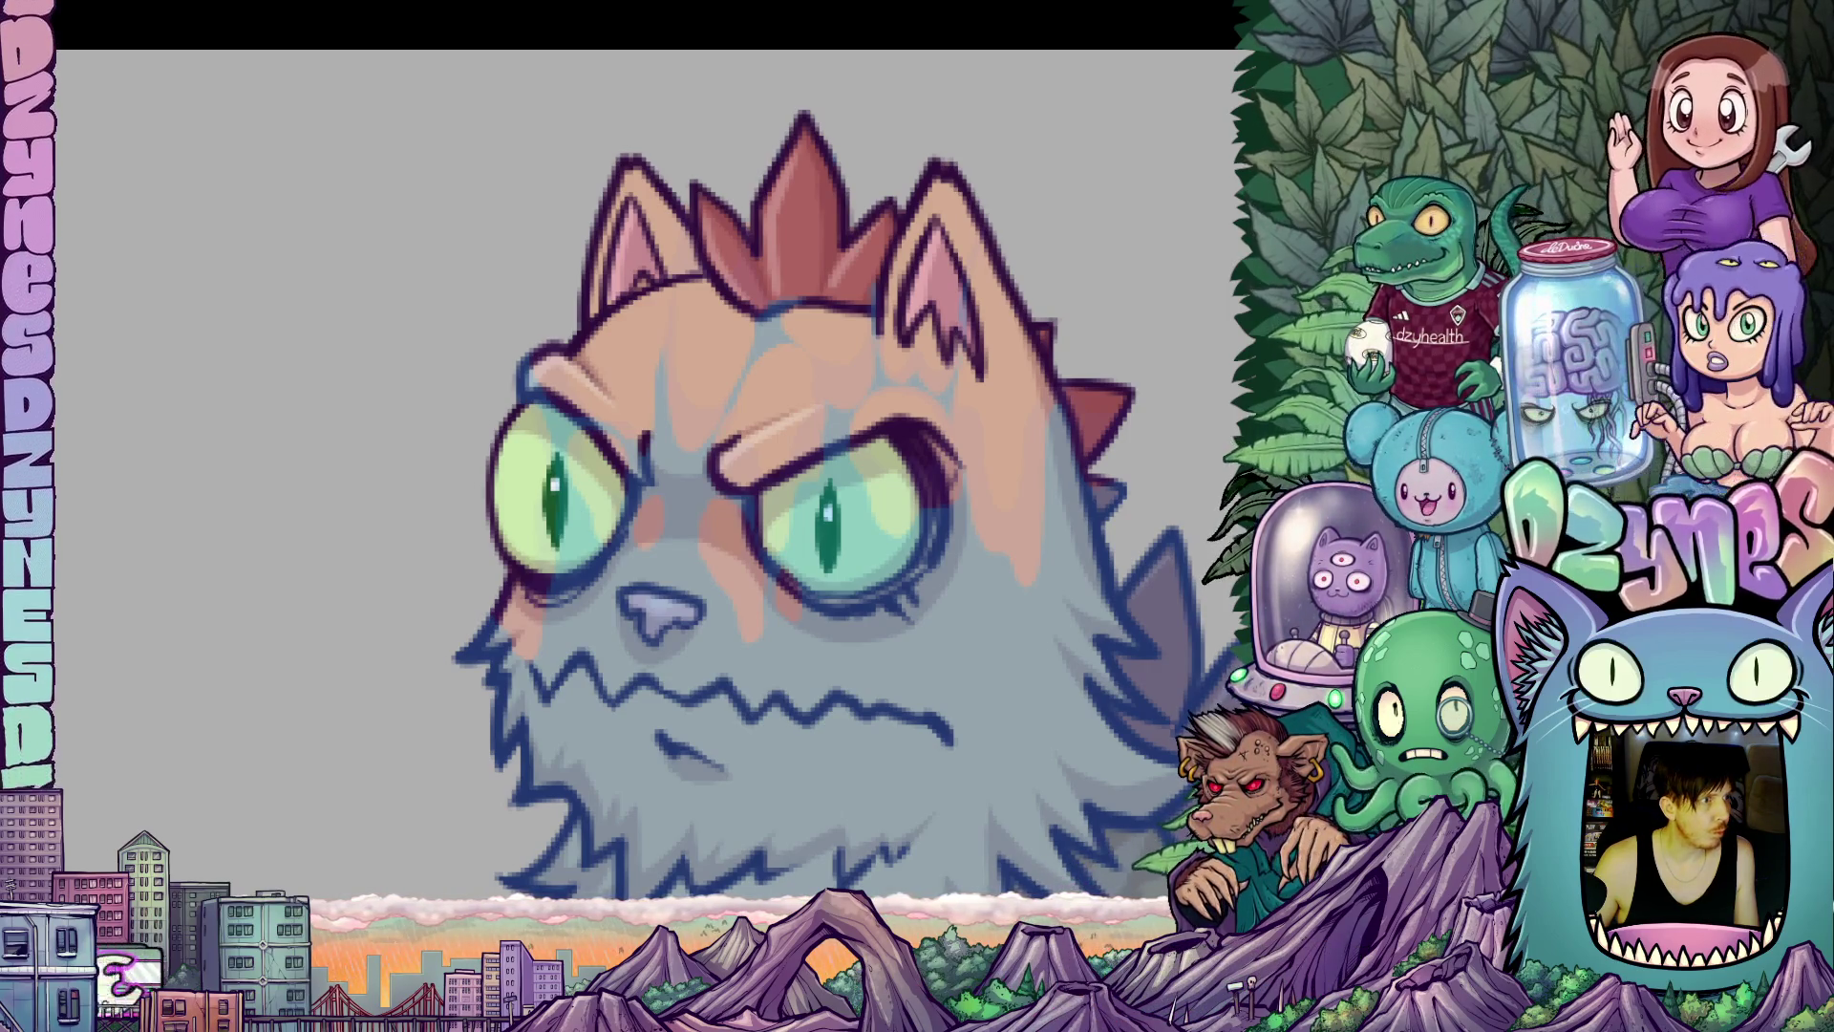
Change the onion skin Start opacity from 30 to 50 and confirm it.
{"action": "left_click", "coordinate": [130, 180]}
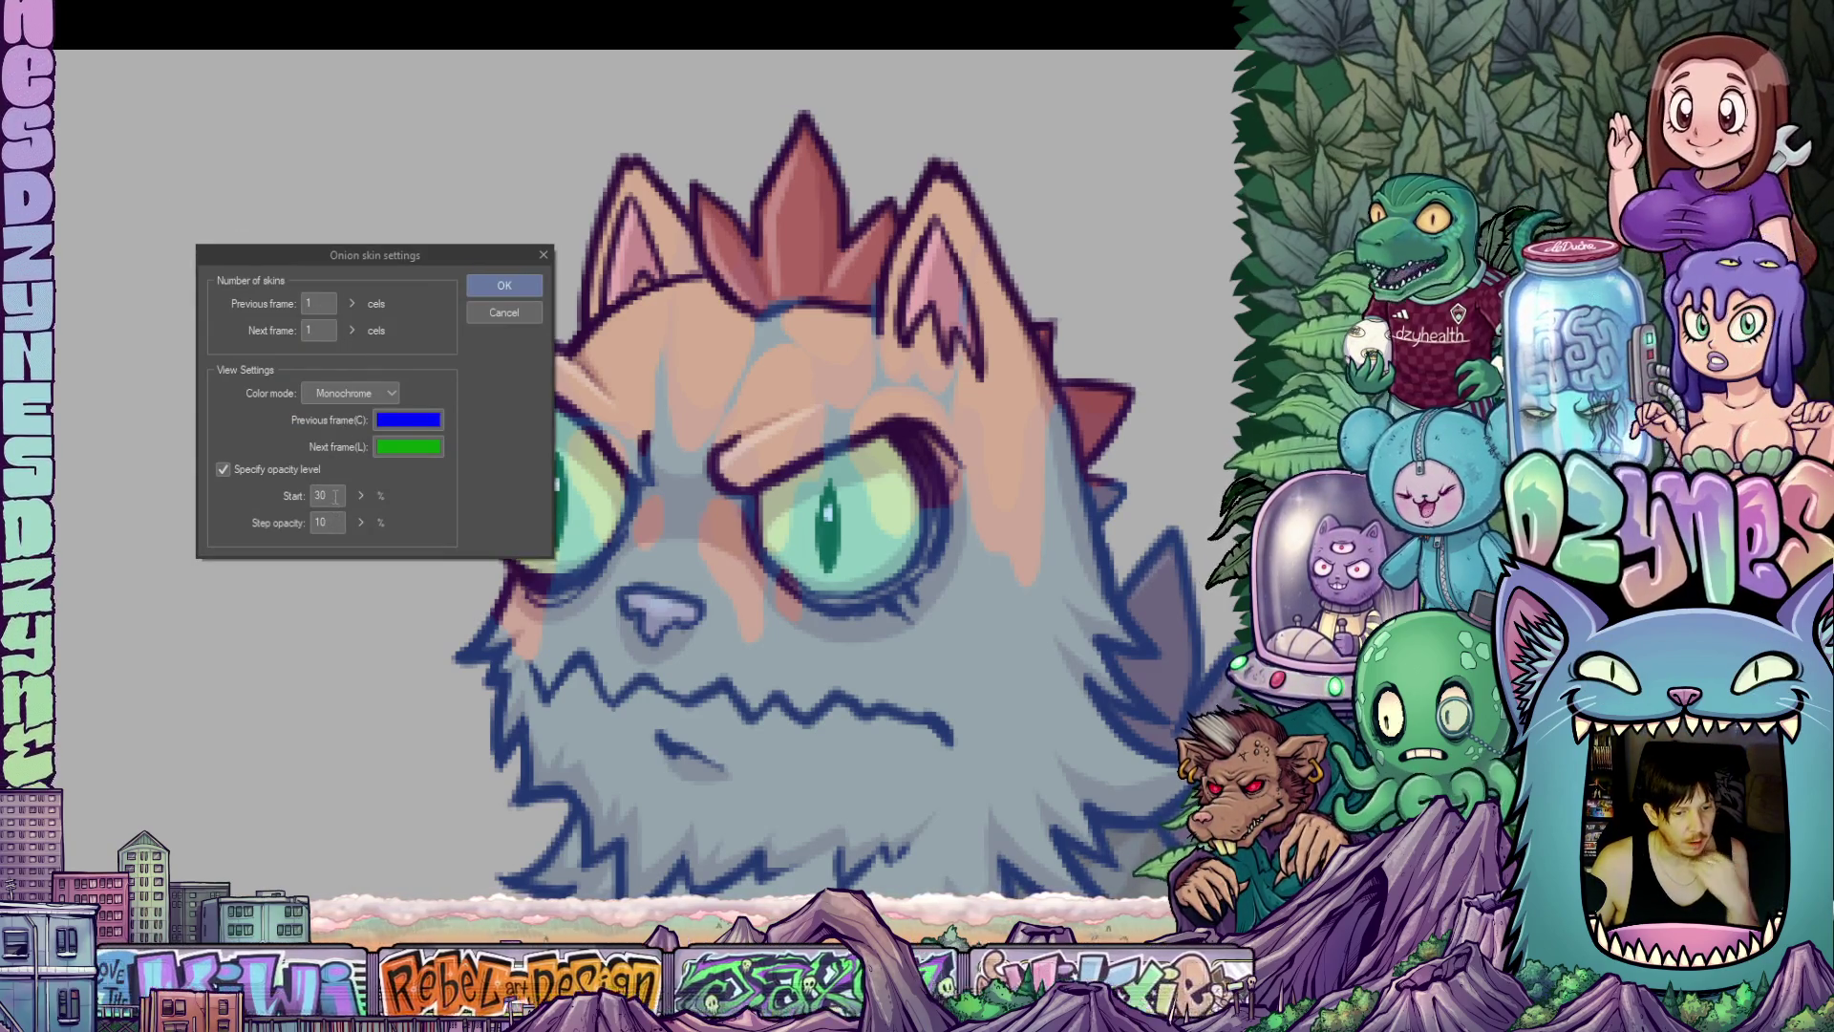
{"action": "double_click", "coordinate": [320, 495]}
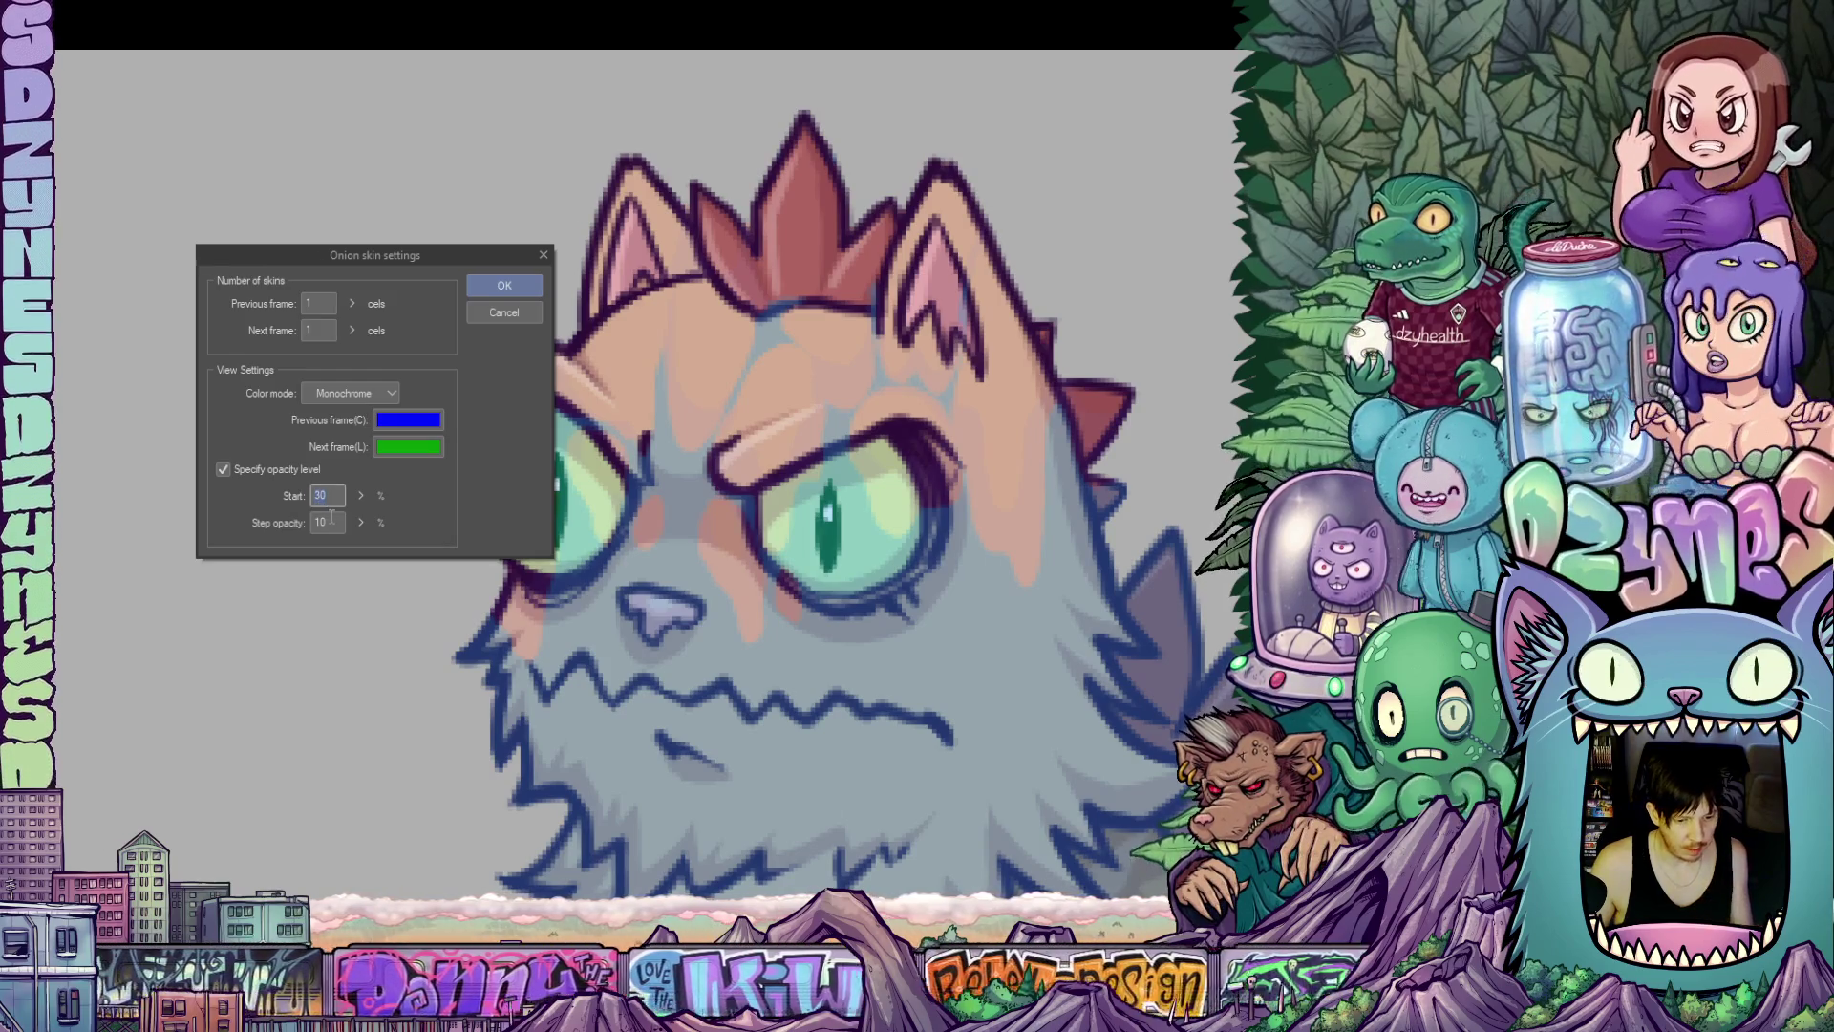
{"action": "type", "text": "50"}
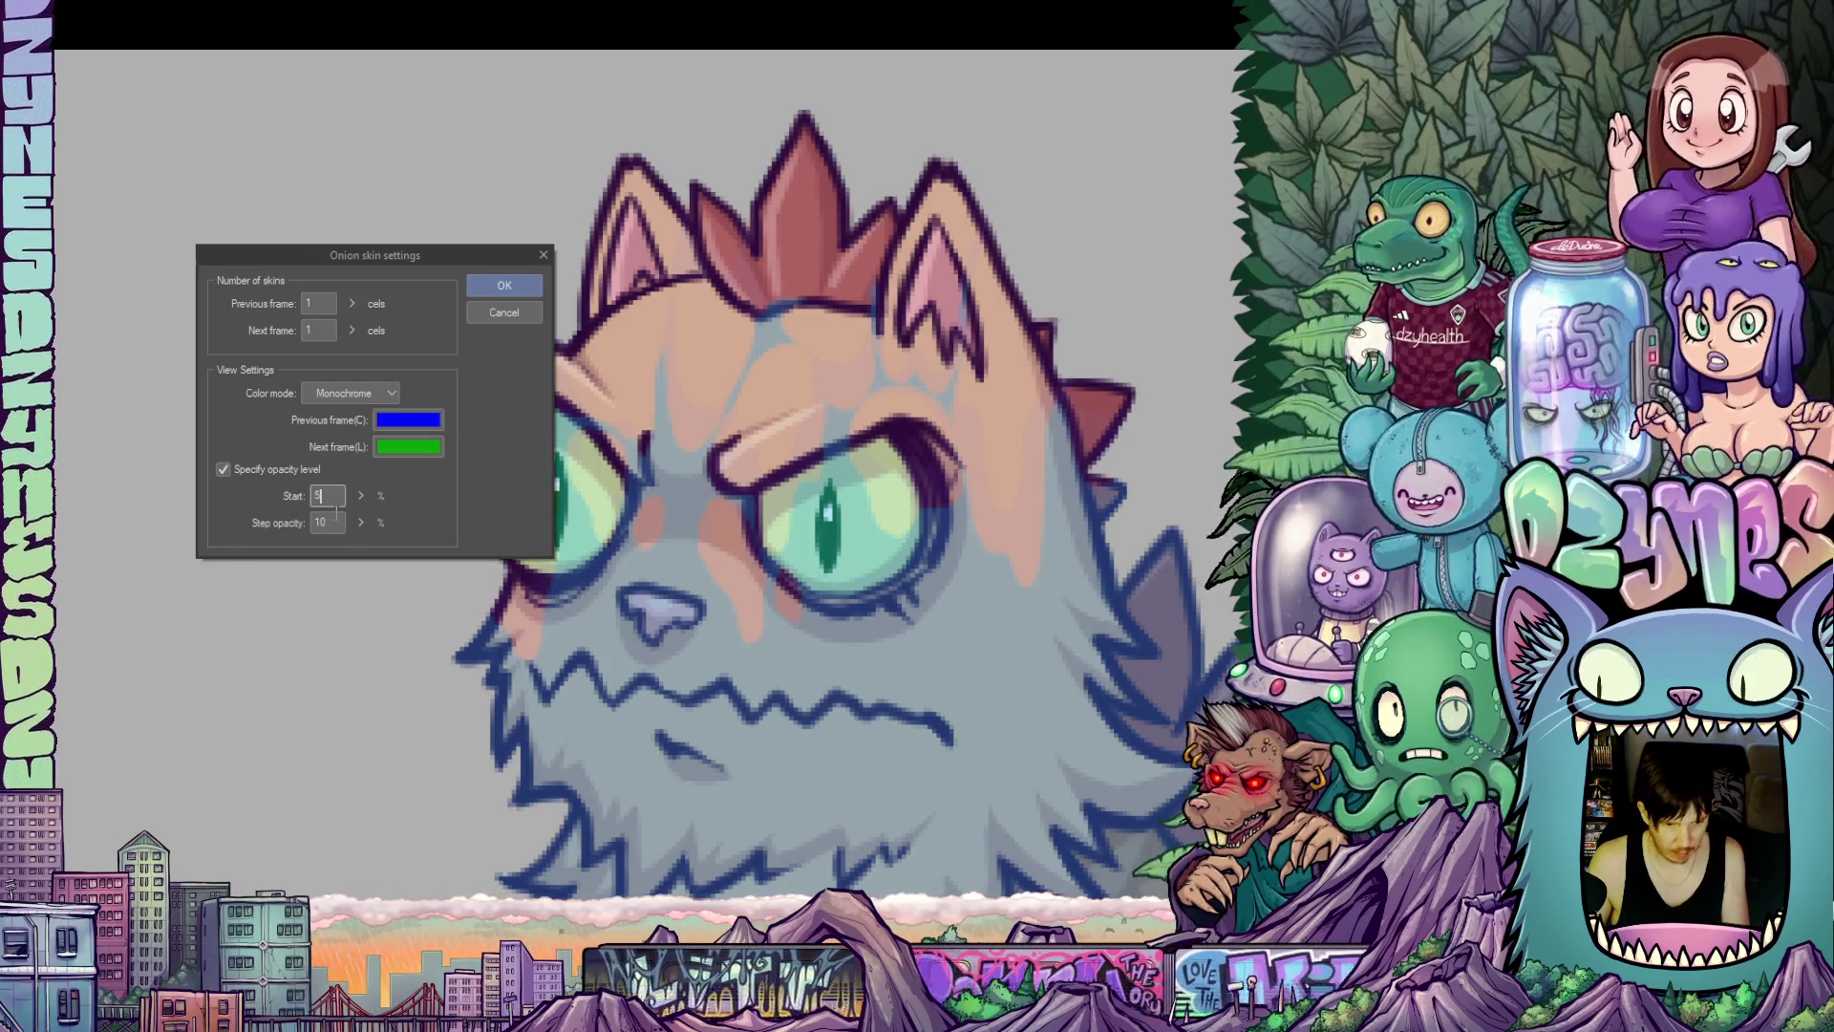
{"action": "left_click", "coordinate": [512, 284]}
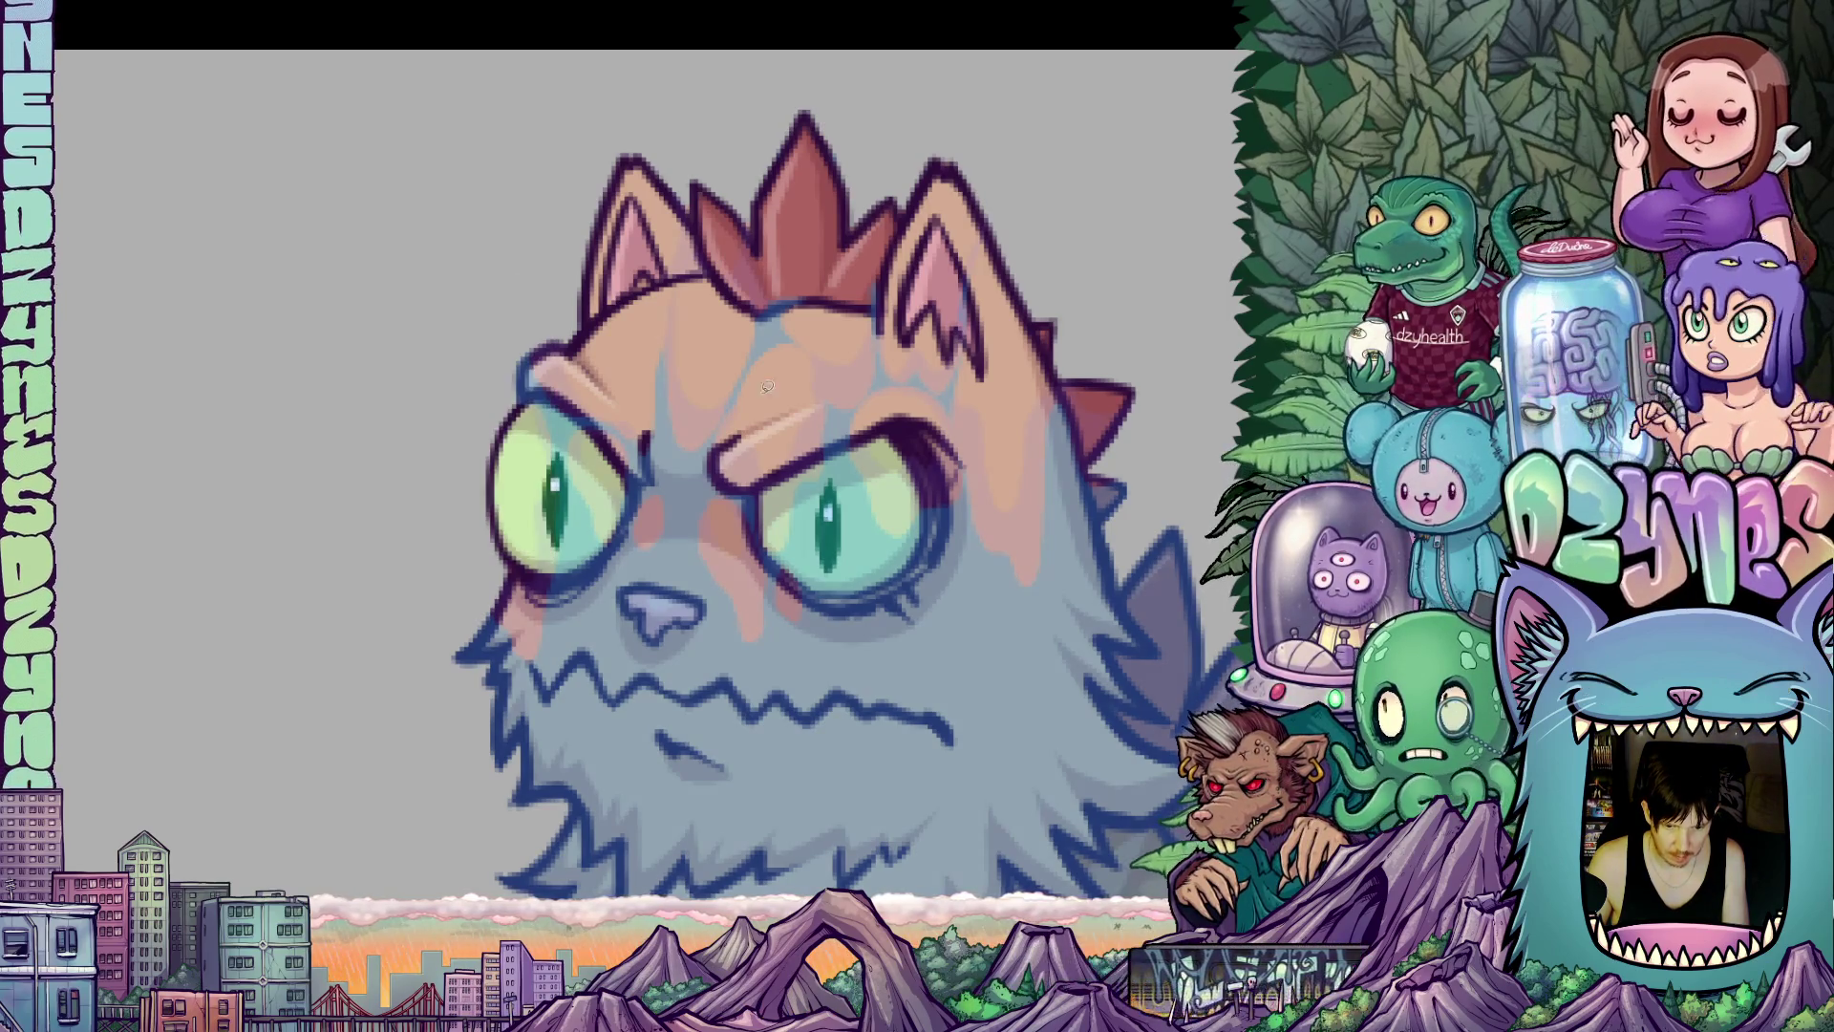
{"action": "scroll", "coordinate": [909, 466], "scroll_direction": "up", "scroll_amount": 2}
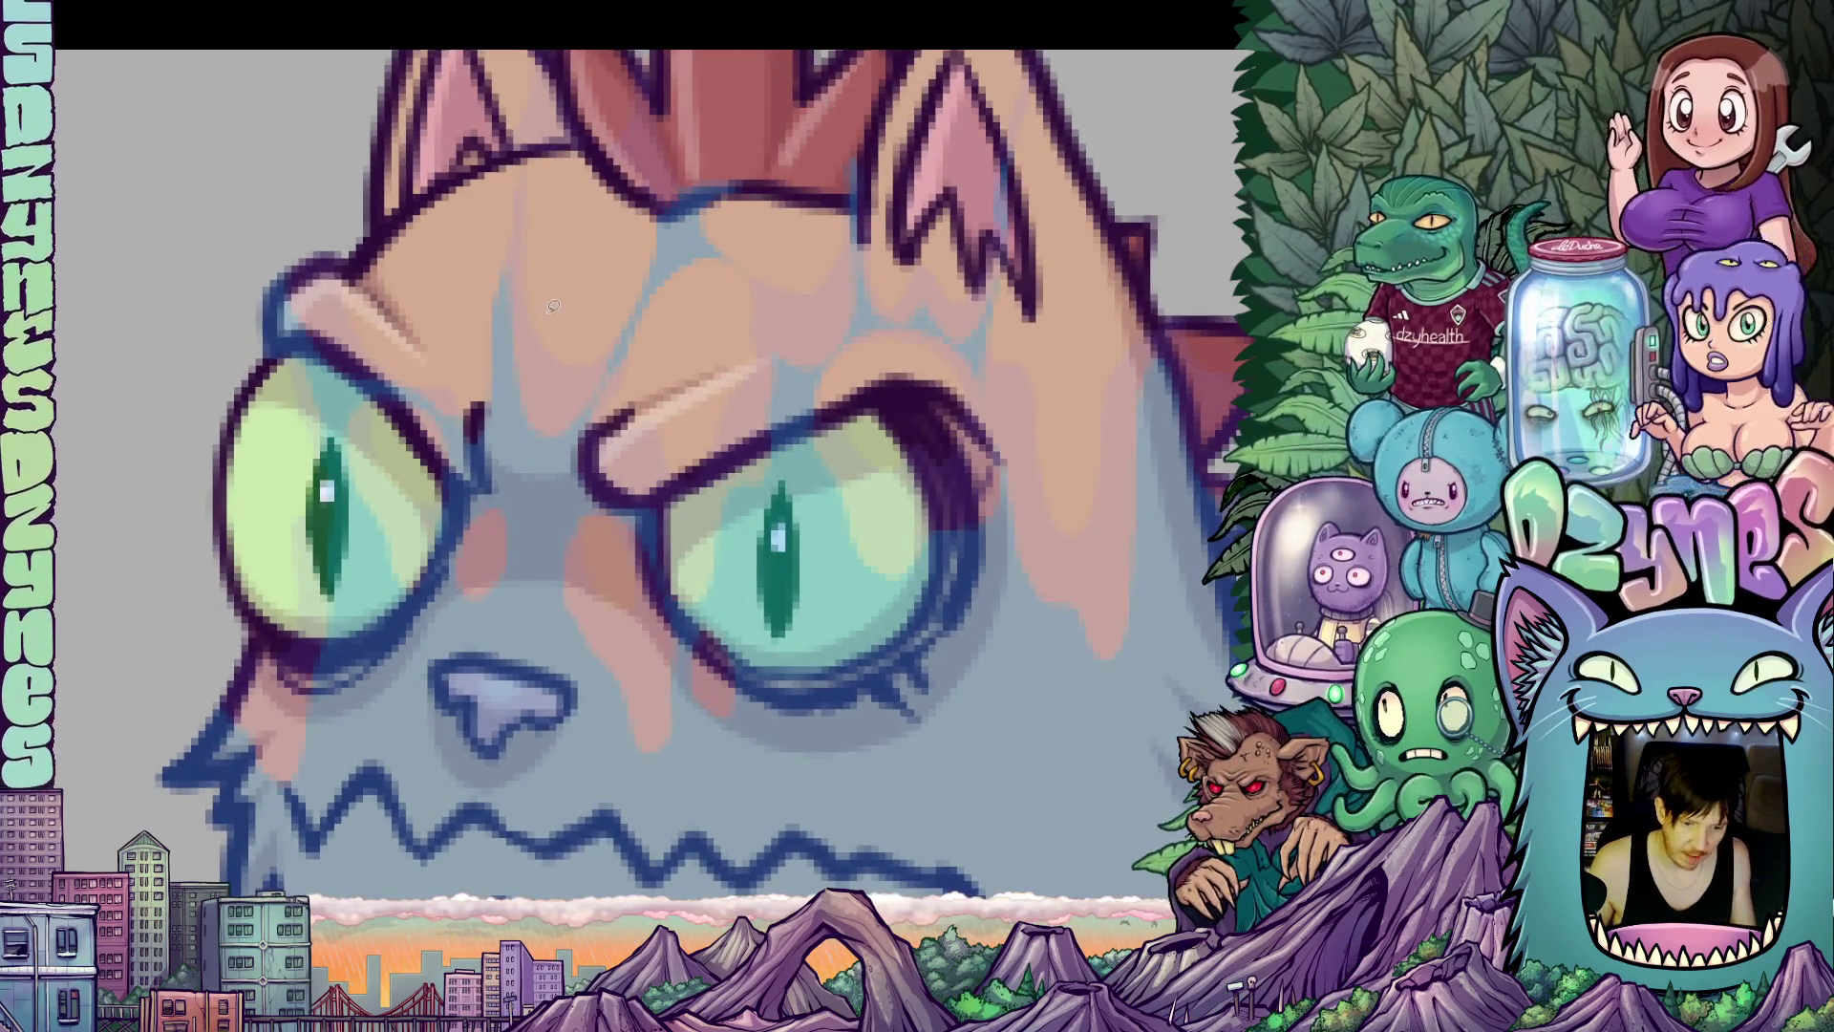
{"action": "scroll", "coordinate": [710, 348], "scroll_direction": "down", "scroll_amount": 3}
{"action": "scroll", "coordinate": [726, 363], "scroll_direction": "up", "scroll_amount": 3}
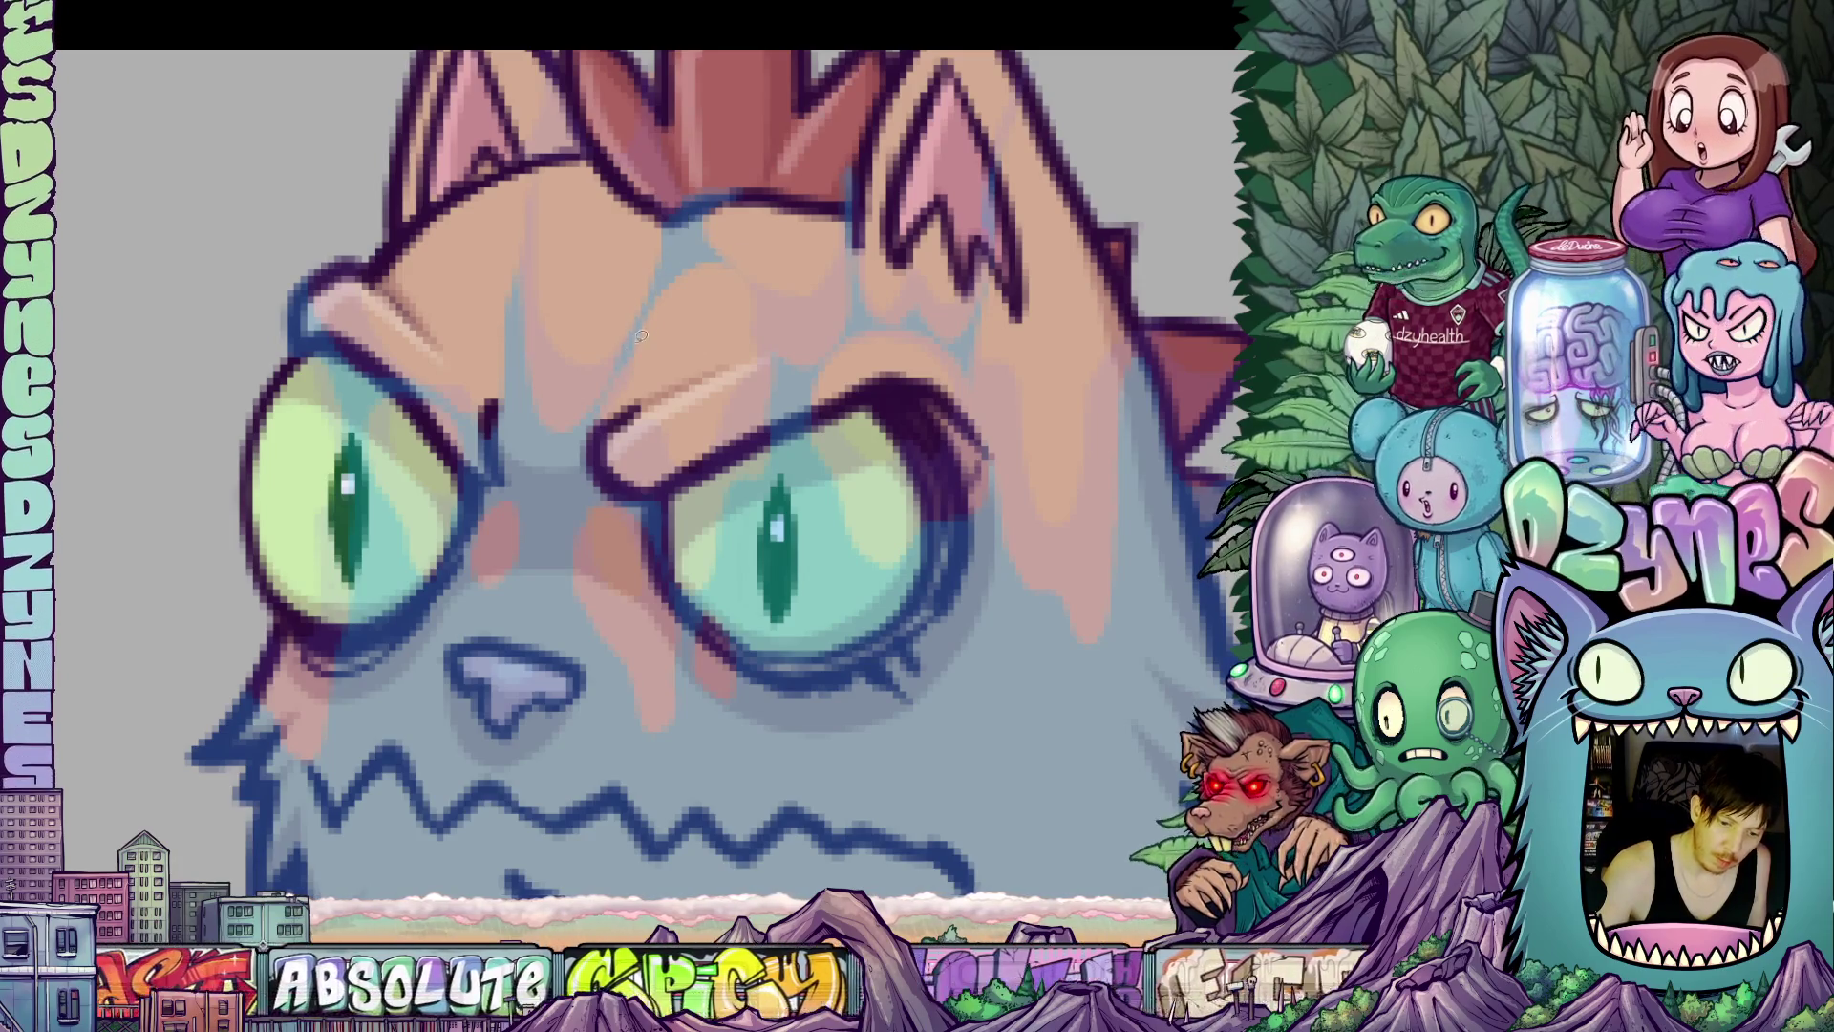
{"action": "scroll", "coordinate": [723, 227], "scroll_direction": "down", "scroll_amount": 3}
{"action": "scroll", "coordinate": [653, 270], "scroll_direction": "up", "scroll_amount": 3}
{"action": "scroll", "coordinate": [652, 270], "scroll_direction": "down", "scroll_amount": 3}
{"action": "scroll", "coordinate": [666, 246], "scroll_direction": "up", "scroll_amount": 3}
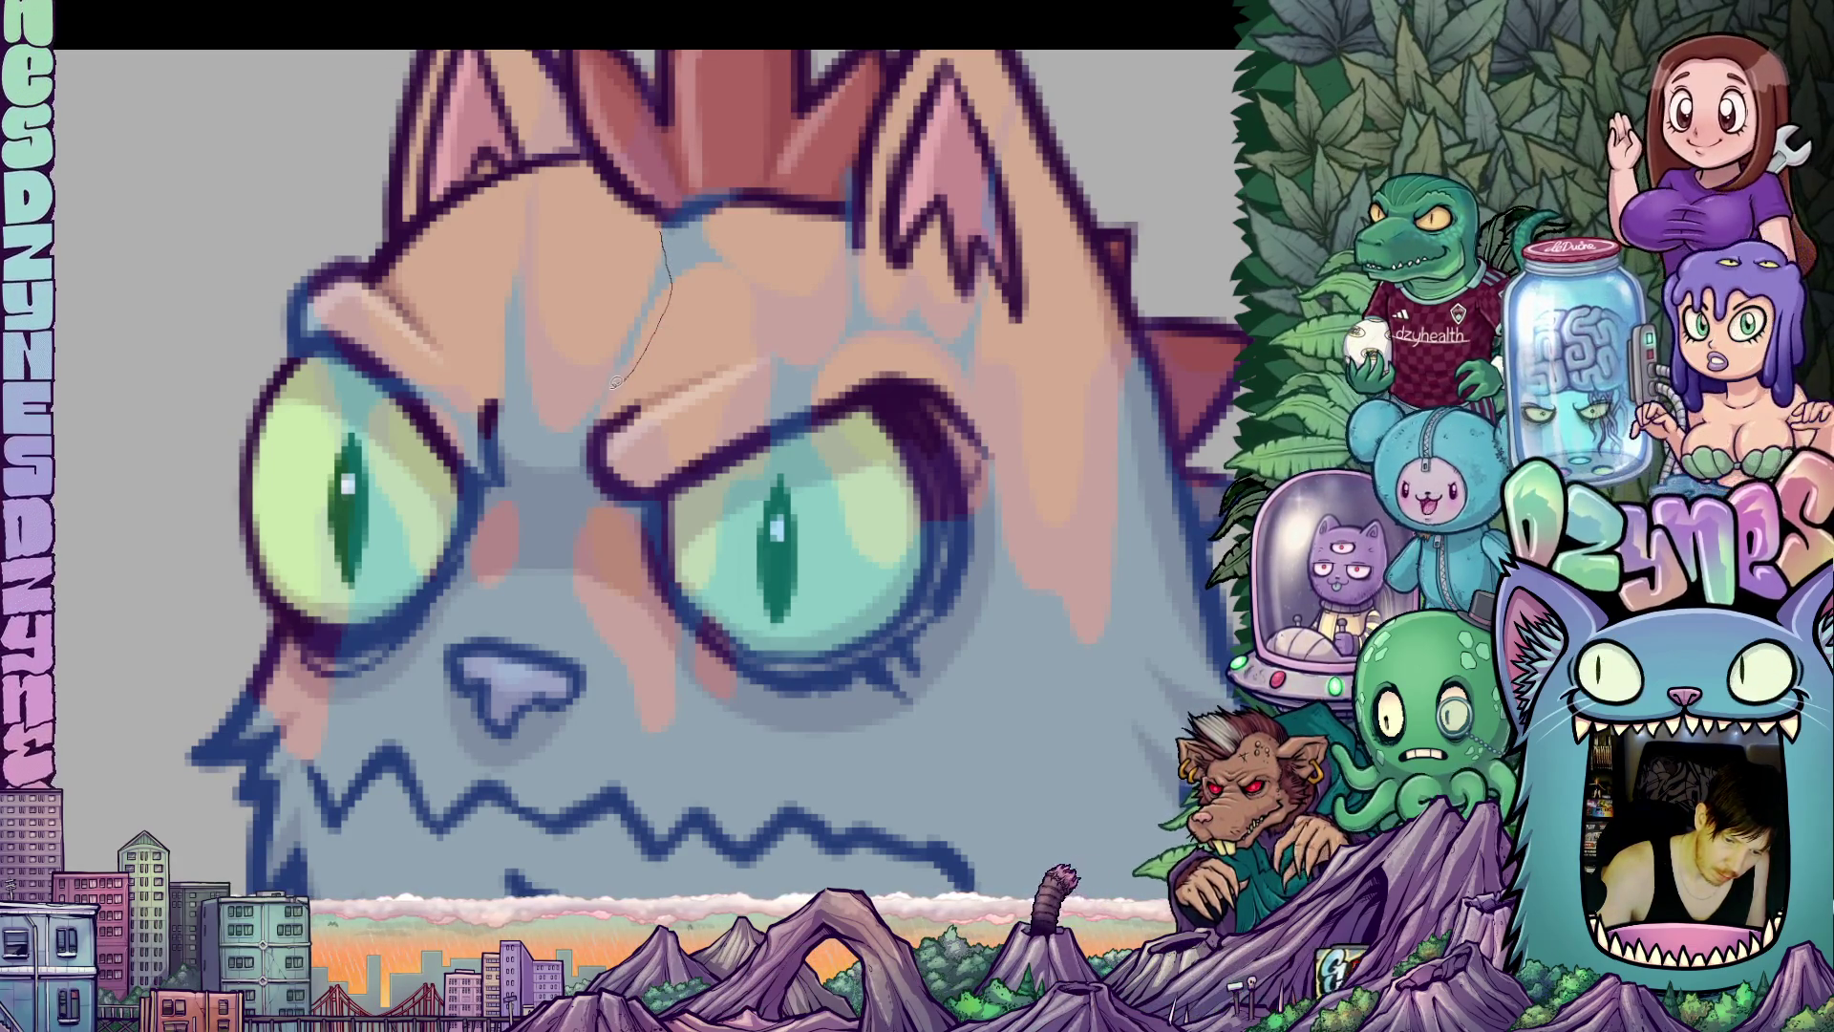
{"action": "scroll", "coordinate": [616, 382], "scroll_direction": "down", "scroll_amount": 3}
{"action": "scroll", "coordinate": [715, 167], "scroll_direction": "up", "scroll_amount": 3}
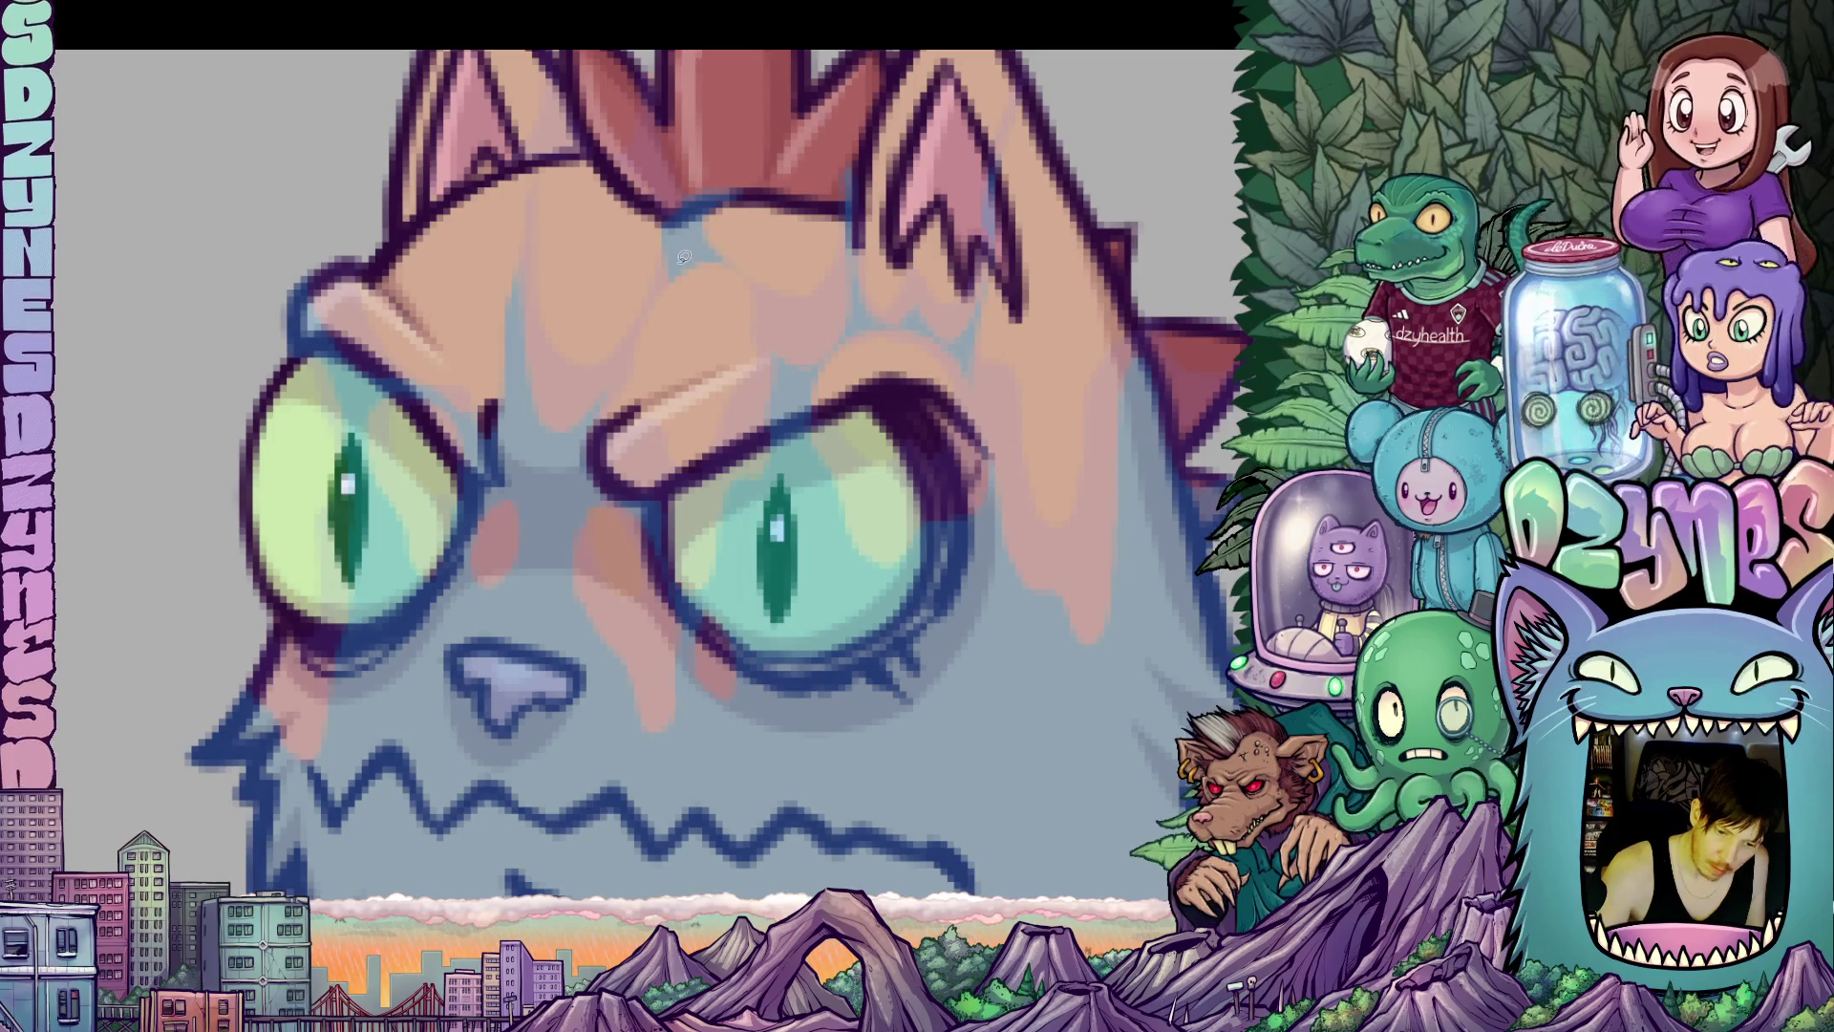
{"action": "mouse_move", "coordinate": [655, 238]}
{"action": "left_mouse_down"}
{"action": "mouse_move", "coordinate": [680, 260]}
{"action": "mouse_move", "coordinate": [716, 226]}
{"action": "left_mouse_up"}
{"action": "key", "text": "ctrl+z"}
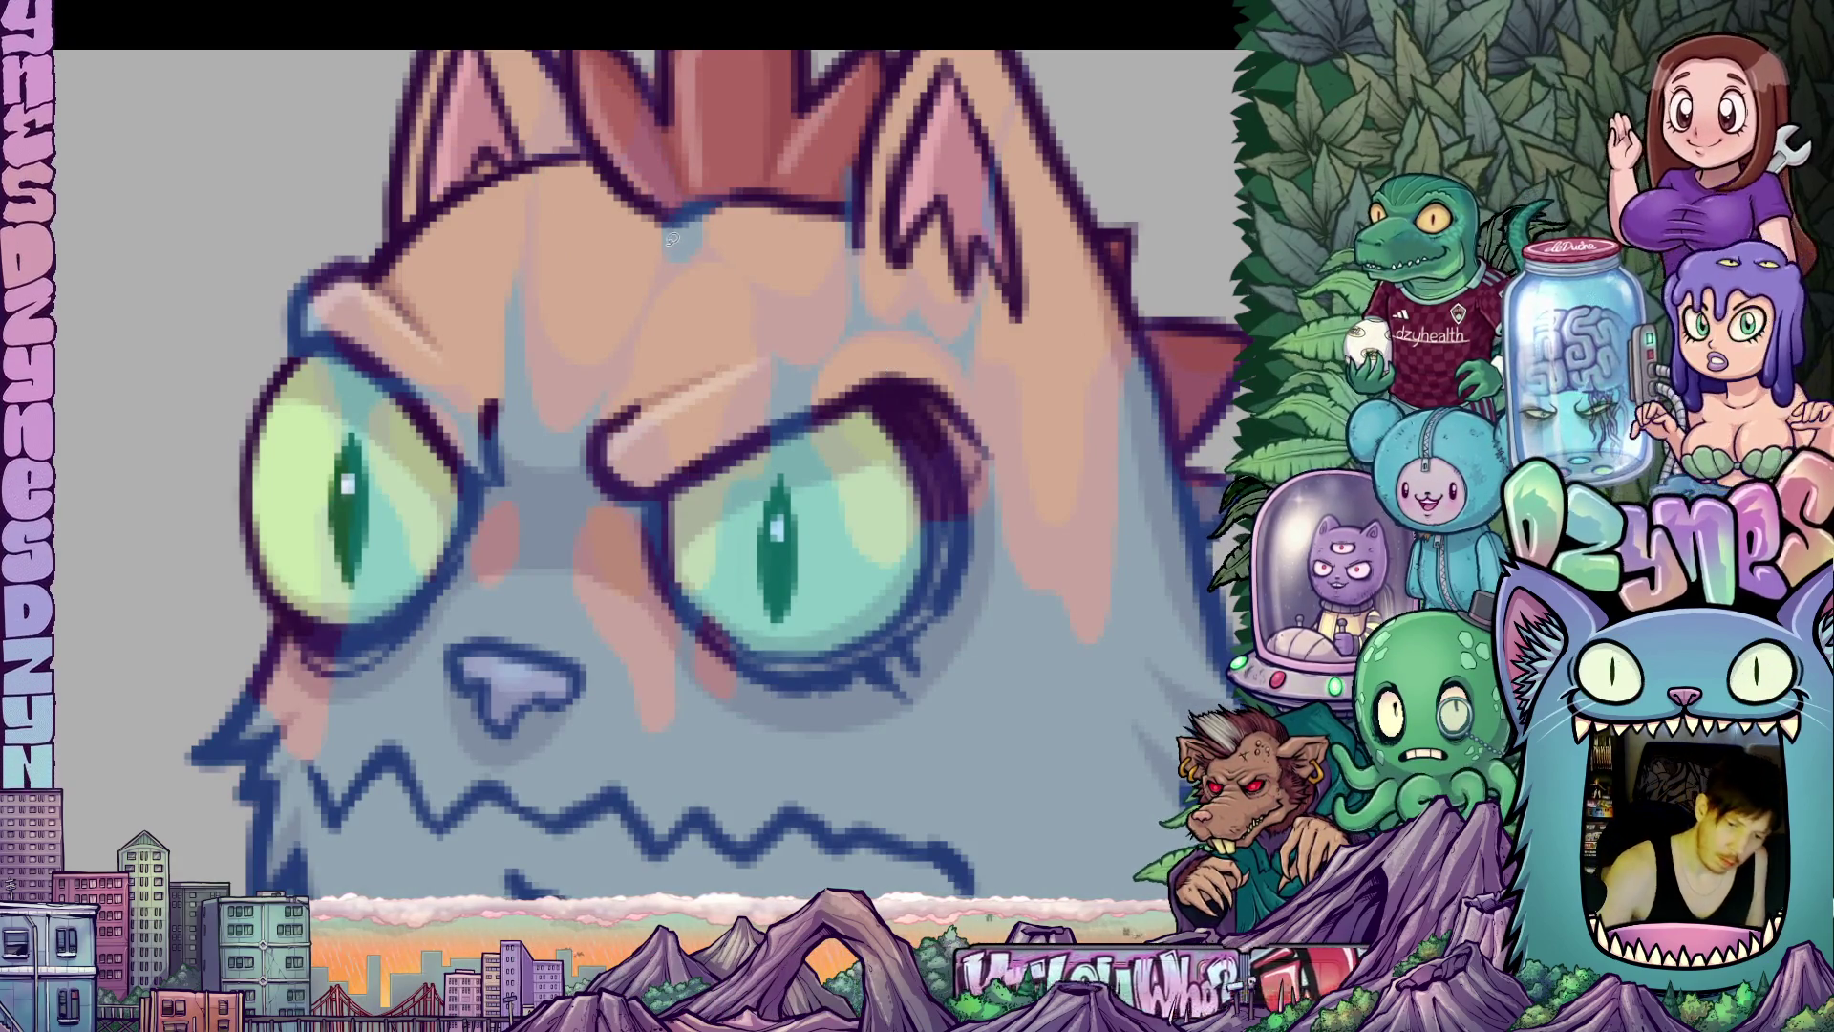
{"action": "mouse_move", "coordinate": [707, 262]}
{"action": "left_mouse_down"}
{"action": "mouse_move", "coordinate": [717, 206]}
{"action": "mouse_move", "coordinate": [654, 293]}
{"action": "left_mouse_up"}
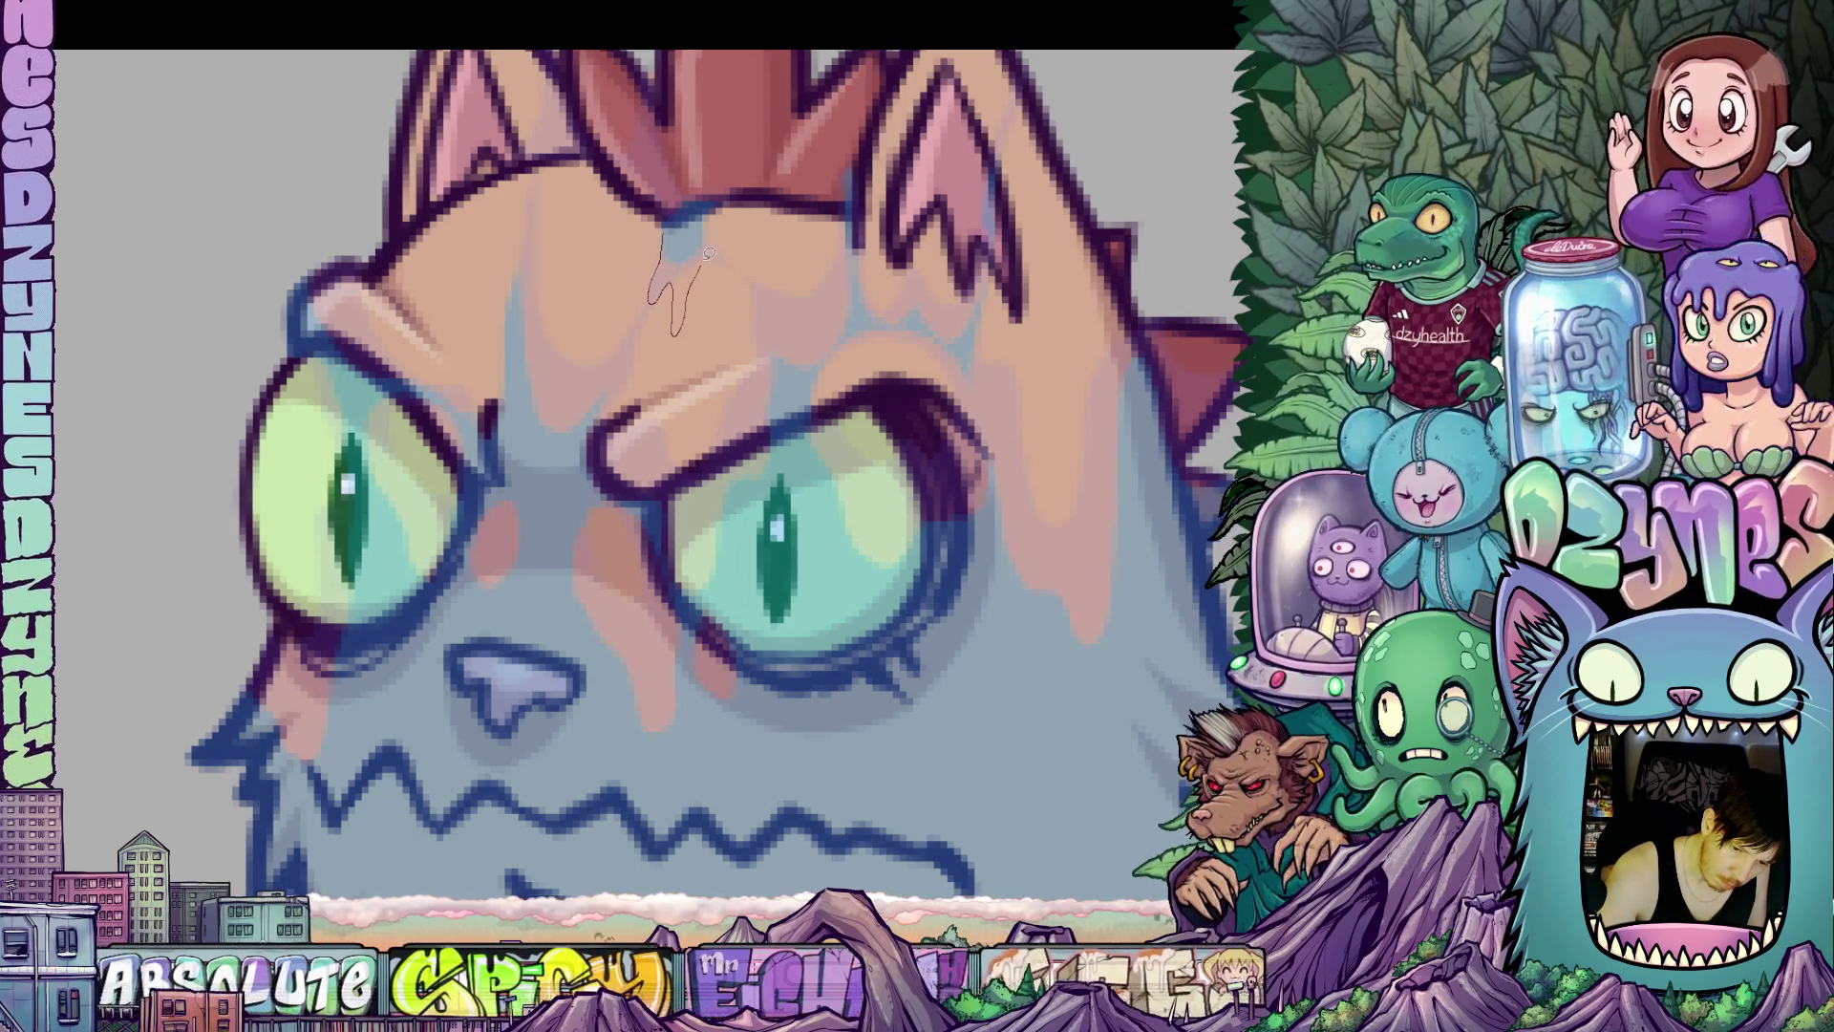
{"action": "key", "text": "ctrl+z"}
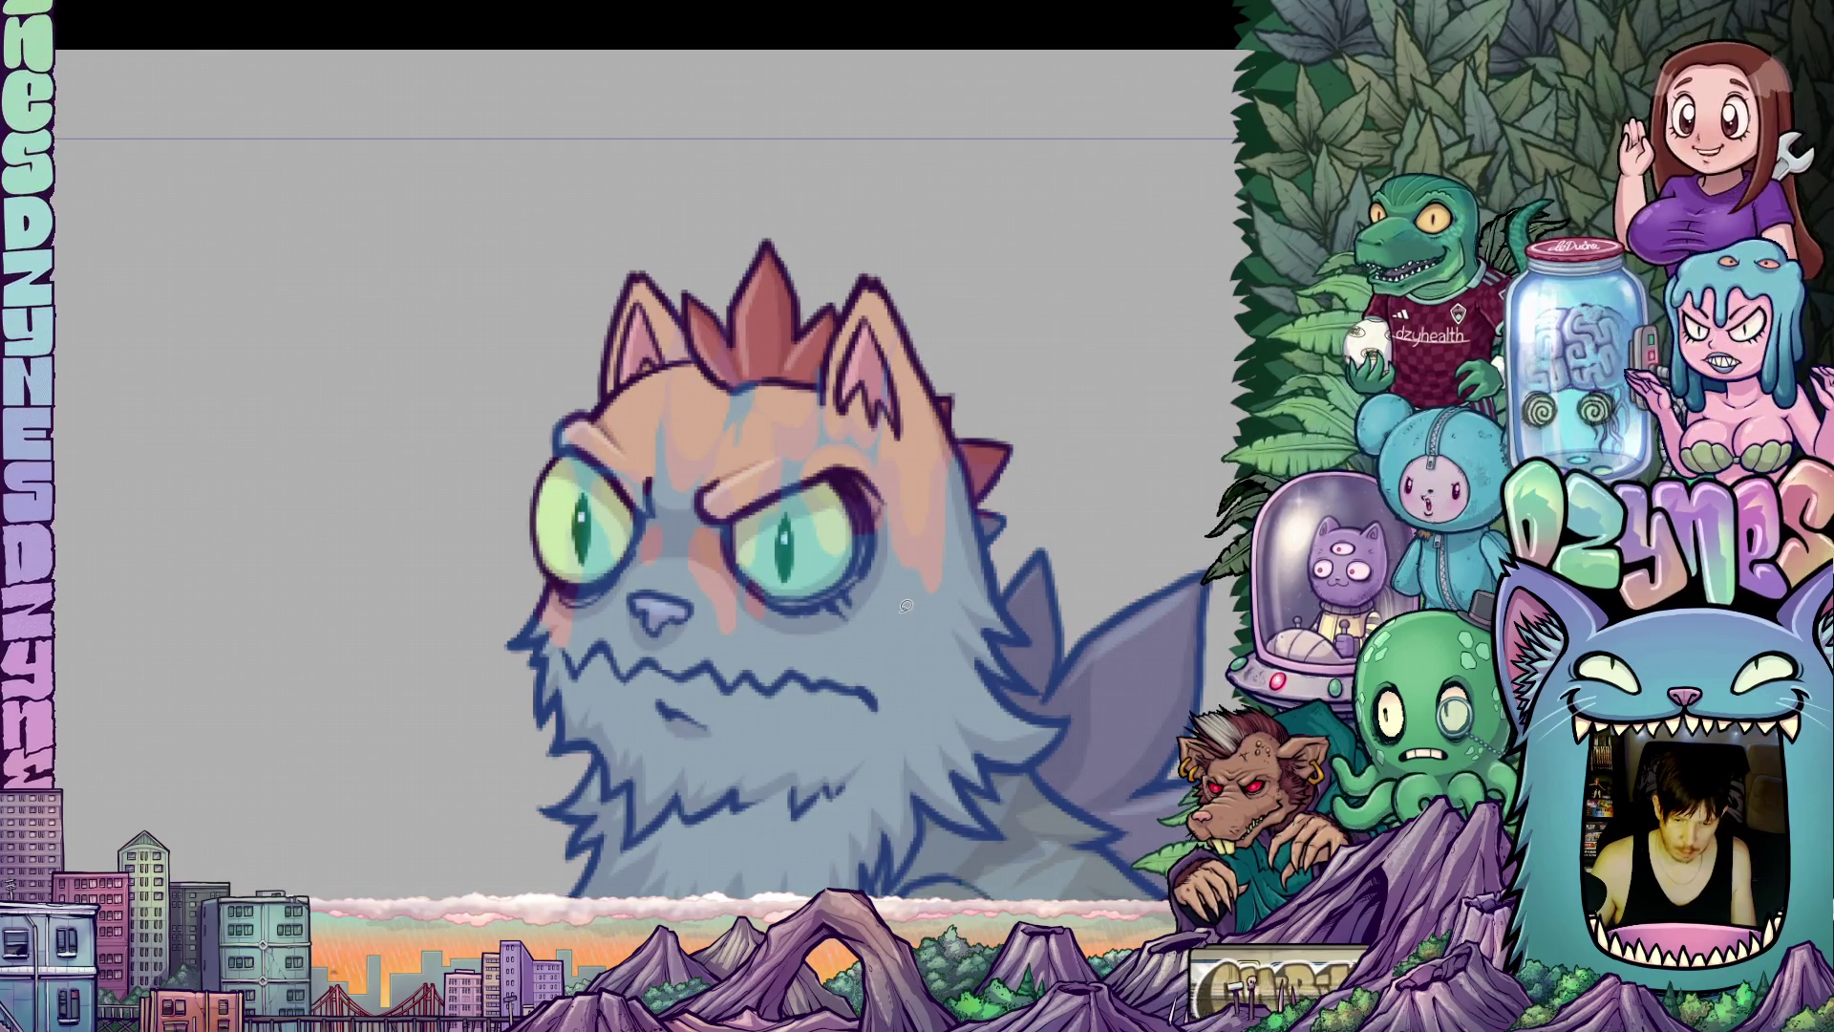
{"action": "scroll", "coordinate": [905, 605], "scroll_direction": "up", "scroll_amount": 3}
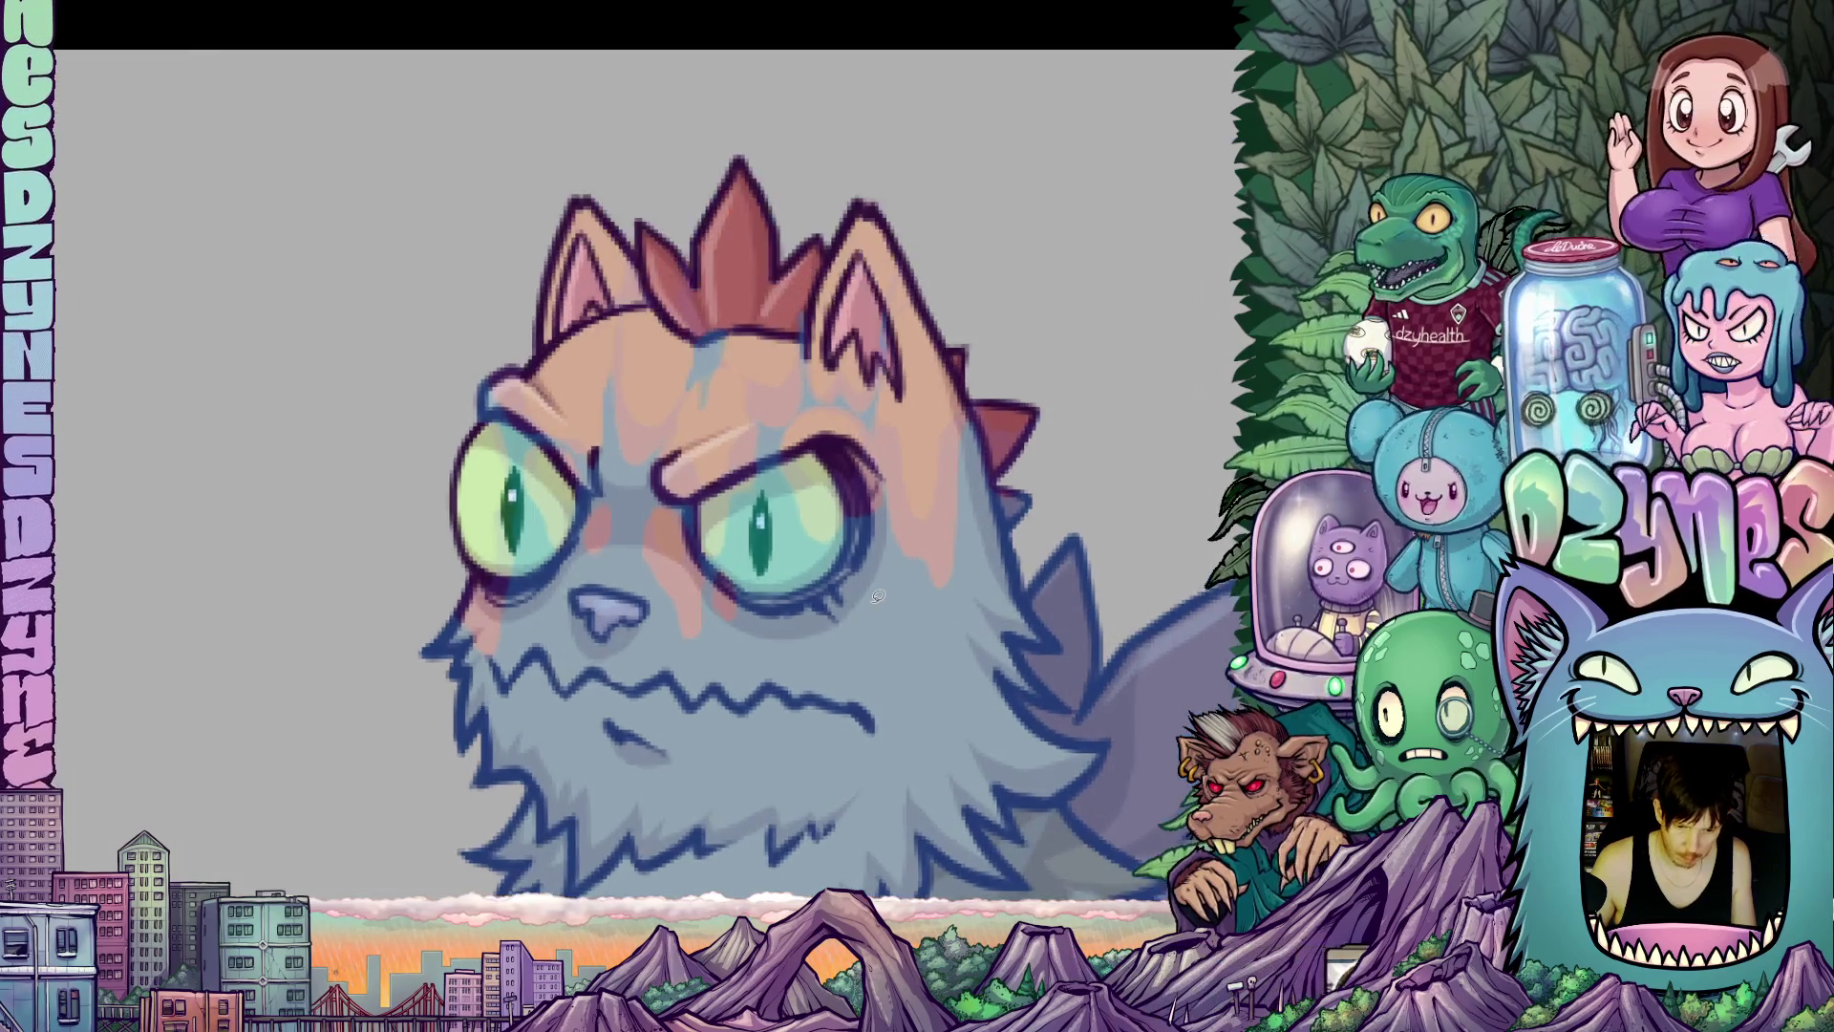
{"action": "scroll", "coordinate": [762, 589], "scroll_direction": "up", "scroll_amount": 2}
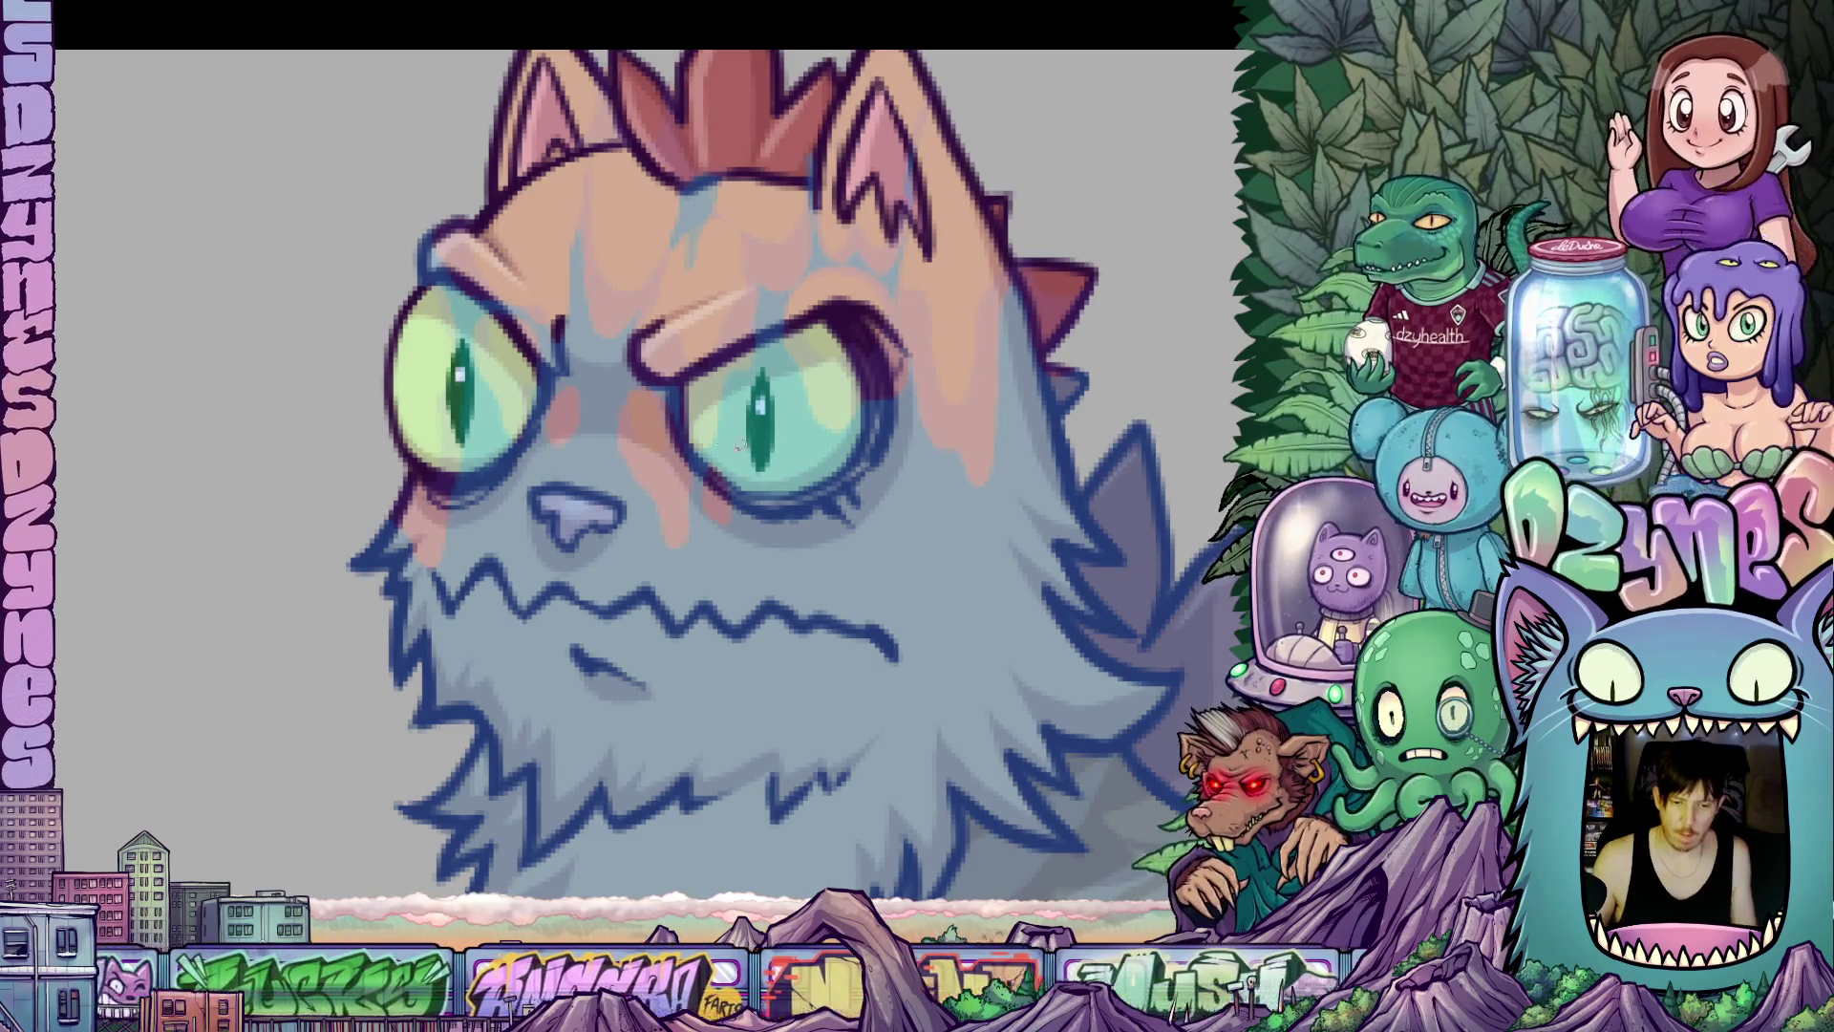
{"action": "scroll", "coordinate": [755, 444], "scroll_direction": "down", "scroll_amount": 4}
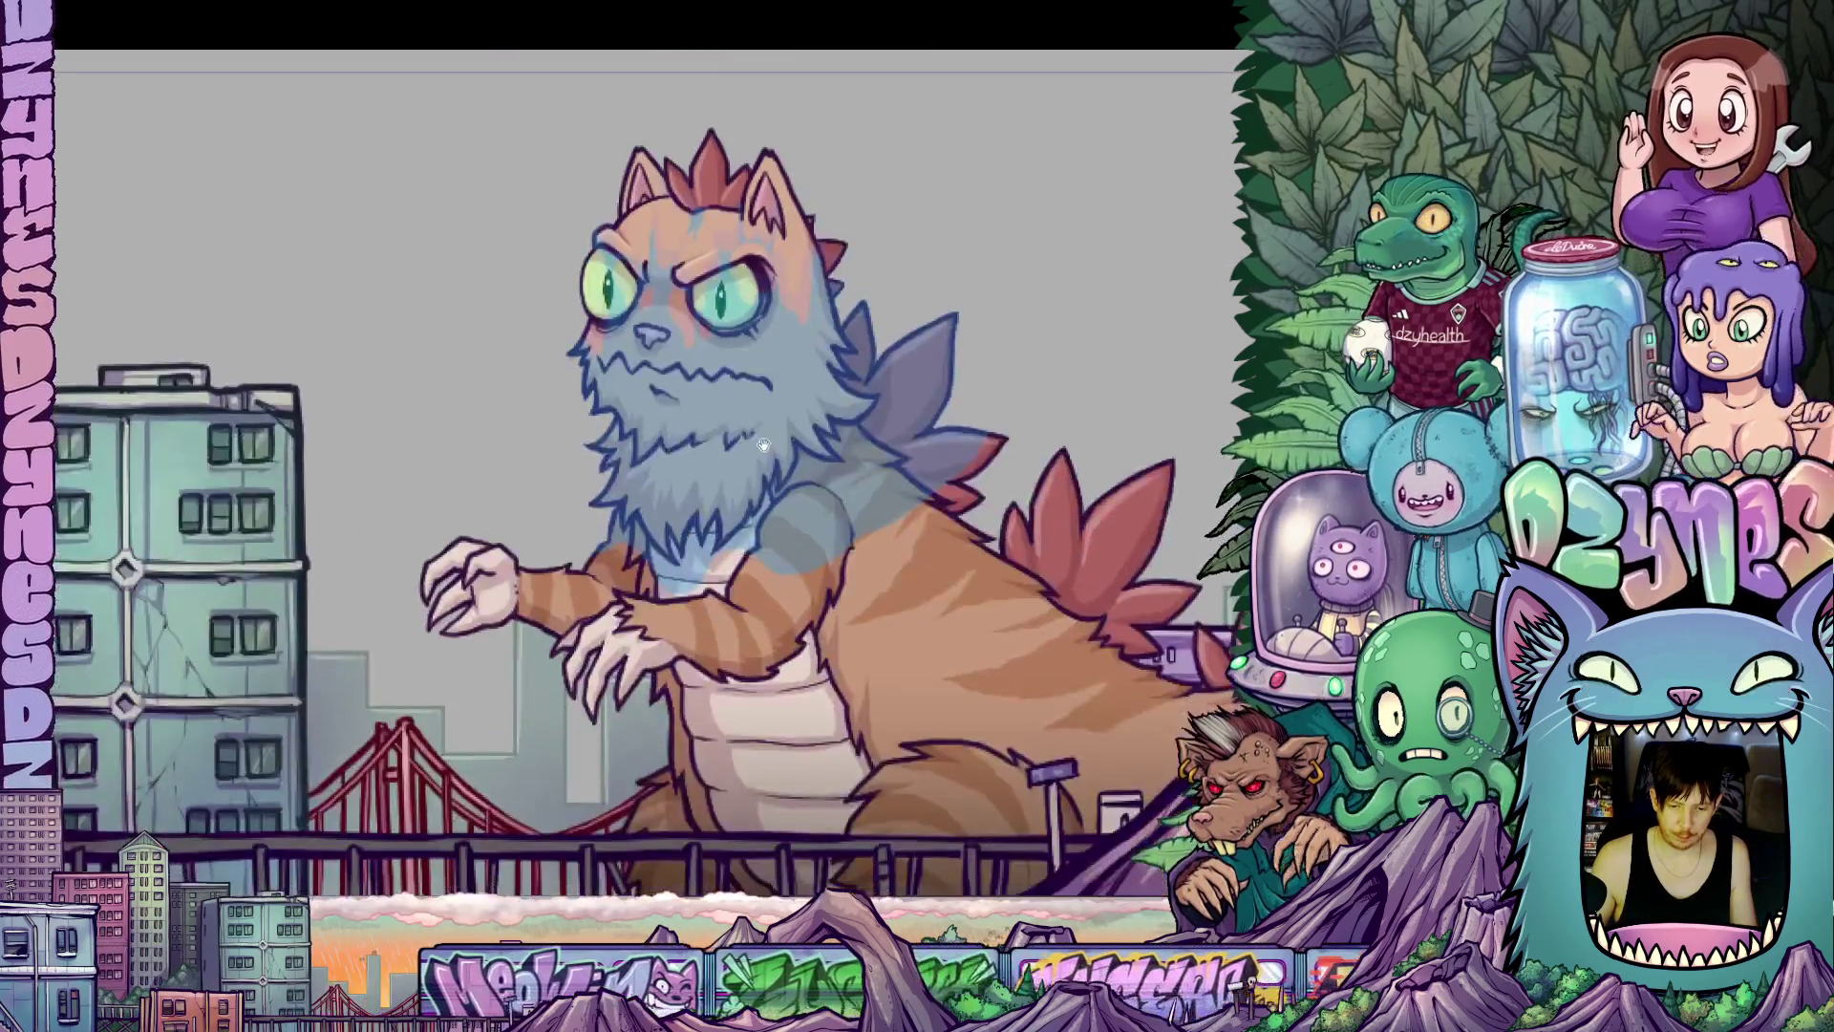
{"action": "left_click_drag", "start_coordinate": [762, 444], "coordinate": [768, 464]}
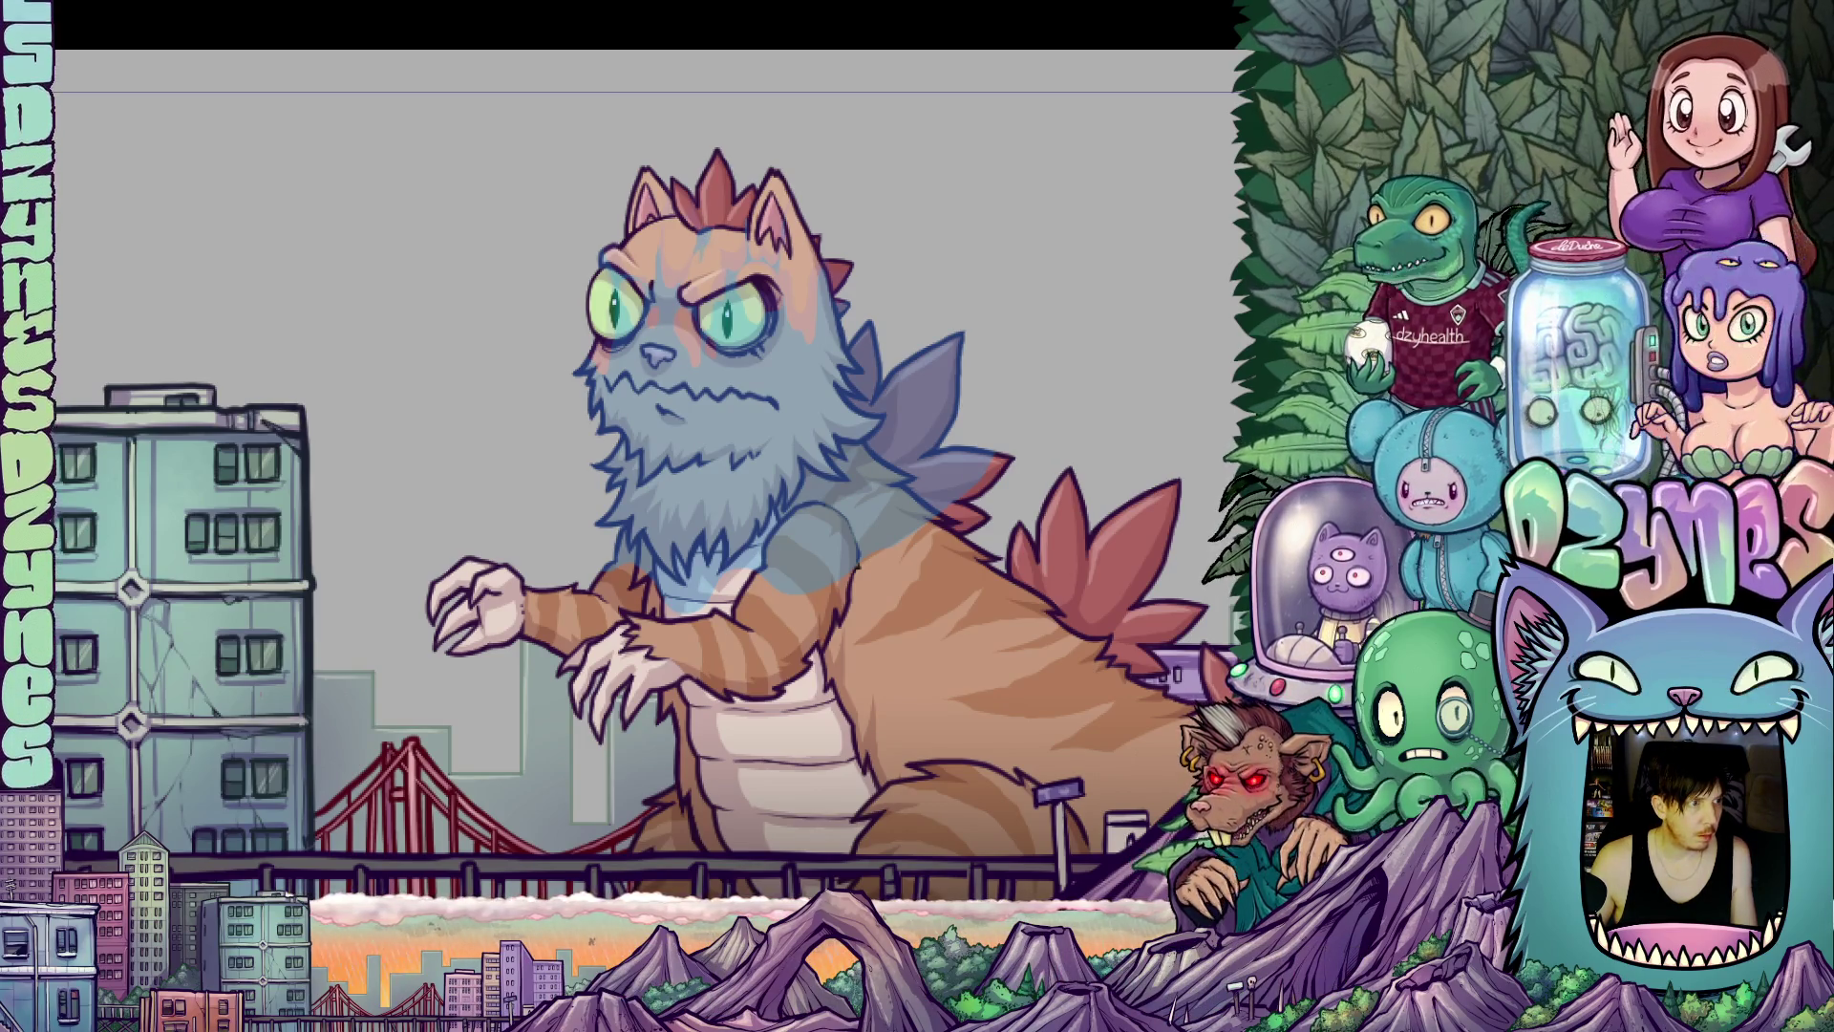
{"action": "scroll", "coordinate": [680, 368], "scroll_direction": "up", "scroll_amount": 1}
{"action": "scroll", "coordinate": [680, 369], "scroll_direction": "up", "scroll_amount": 4}
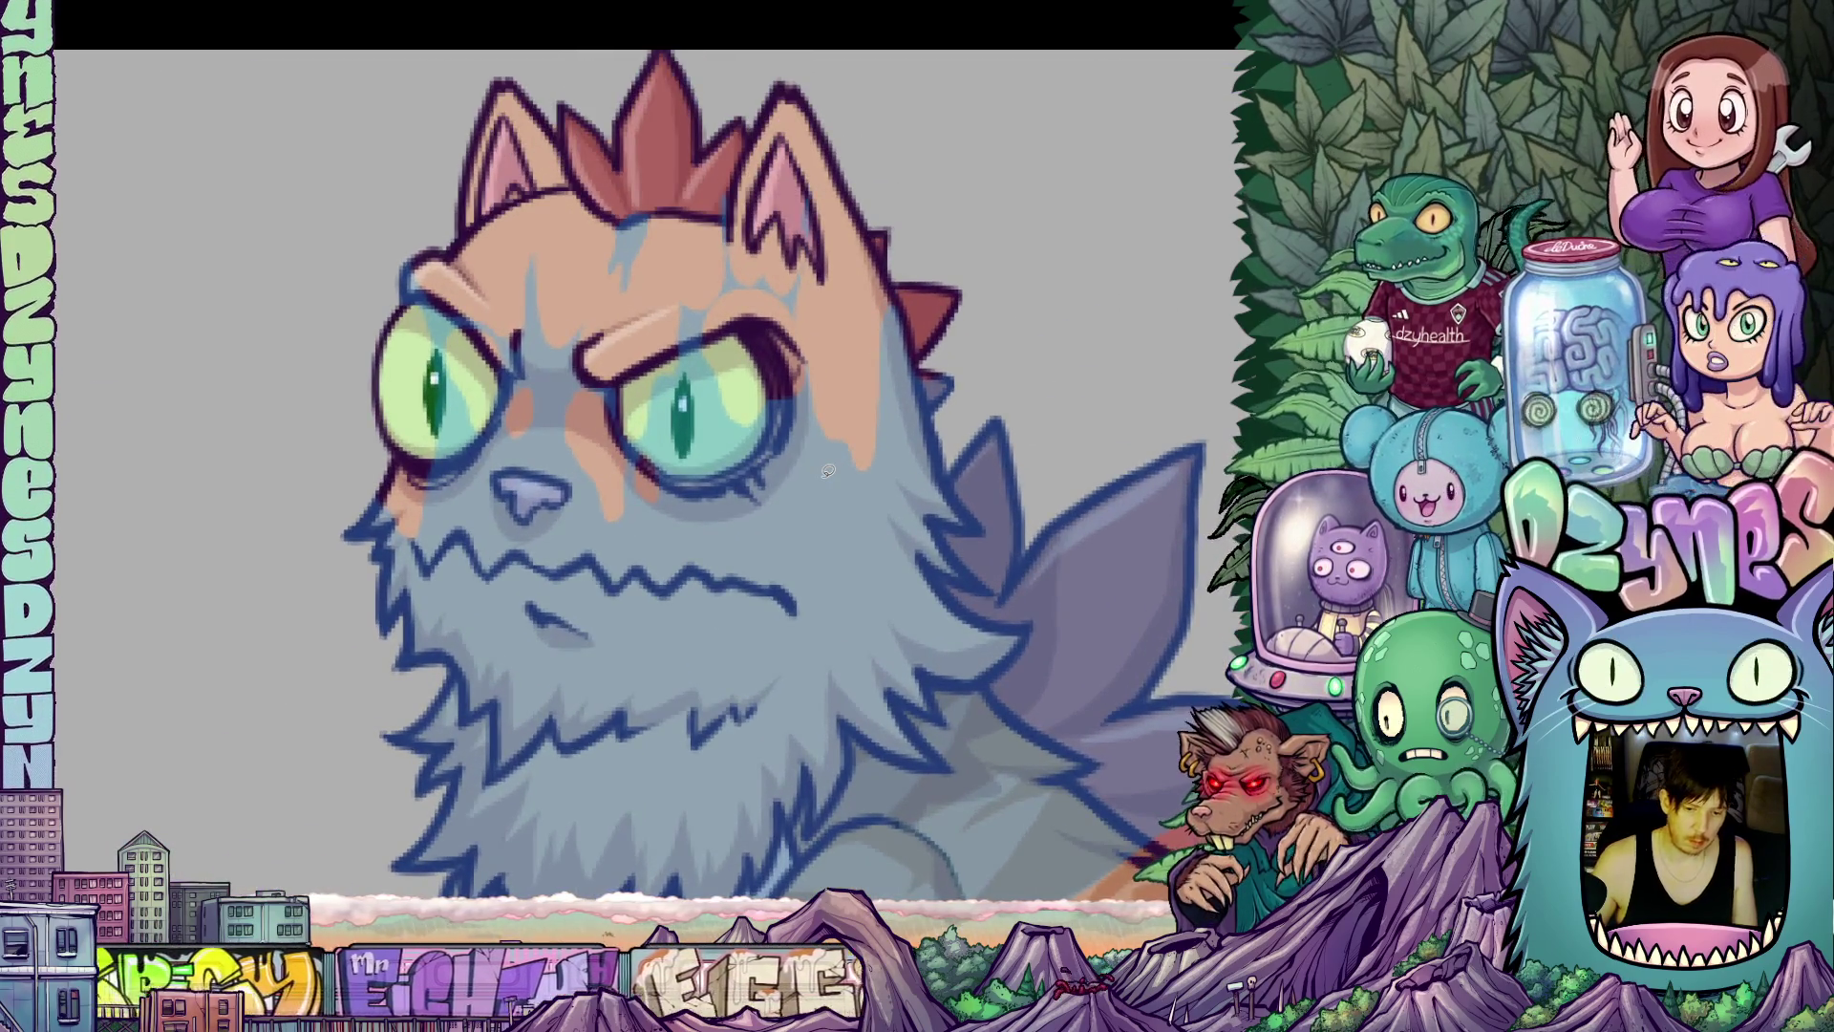
{"action": "left_click_drag", "start_coordinate": [908, 628], "coordinate": [790, 621]}
{"action": "mouse_move", "coordinate": [789, 279]}
{"action": "left_mouse_down"}
{"action": "mouse_move", "coordinate": [782, 501]}
{"action": "mouse_move", "coordinate": [718, 469]}
{"action": "mouse_move", "coordinate": [708, 330]}
{"action": "mouse_move", "coordinate": [812, 279]}
{"action": "left_mouse_up"}
{"action": "mouse_move", "coordinate": [787, 413]}
{"action": "left_mouse_down"}
{"action": "mouse_move", "coordinate": [798, 374]}
{"action": "mouse_move", "coordinate": [845, 456]}
{"action": "mouse_move", "coordinate": [860, 363]}
{"action": "mouse_move", "coordinate": [805, 335]}
{"action": "left_mouse_up"}
{"action": "mouse_move", "coordinate": [901, 619]}
{"action": "left_mouse_down"}
{"action": "mouse_move", "coordinate": [923, 619]}
{"action": "mouse_move", "coordinate": [894, 482]}
{"action": "mouse_move", "coordinate": [874, 498]}
{"action": "mouse_move", "coordinate": [886, 525]}
{"action": "mouse_move", "coordinate": [934, 429]}
{"action": "left_mouse_up"}
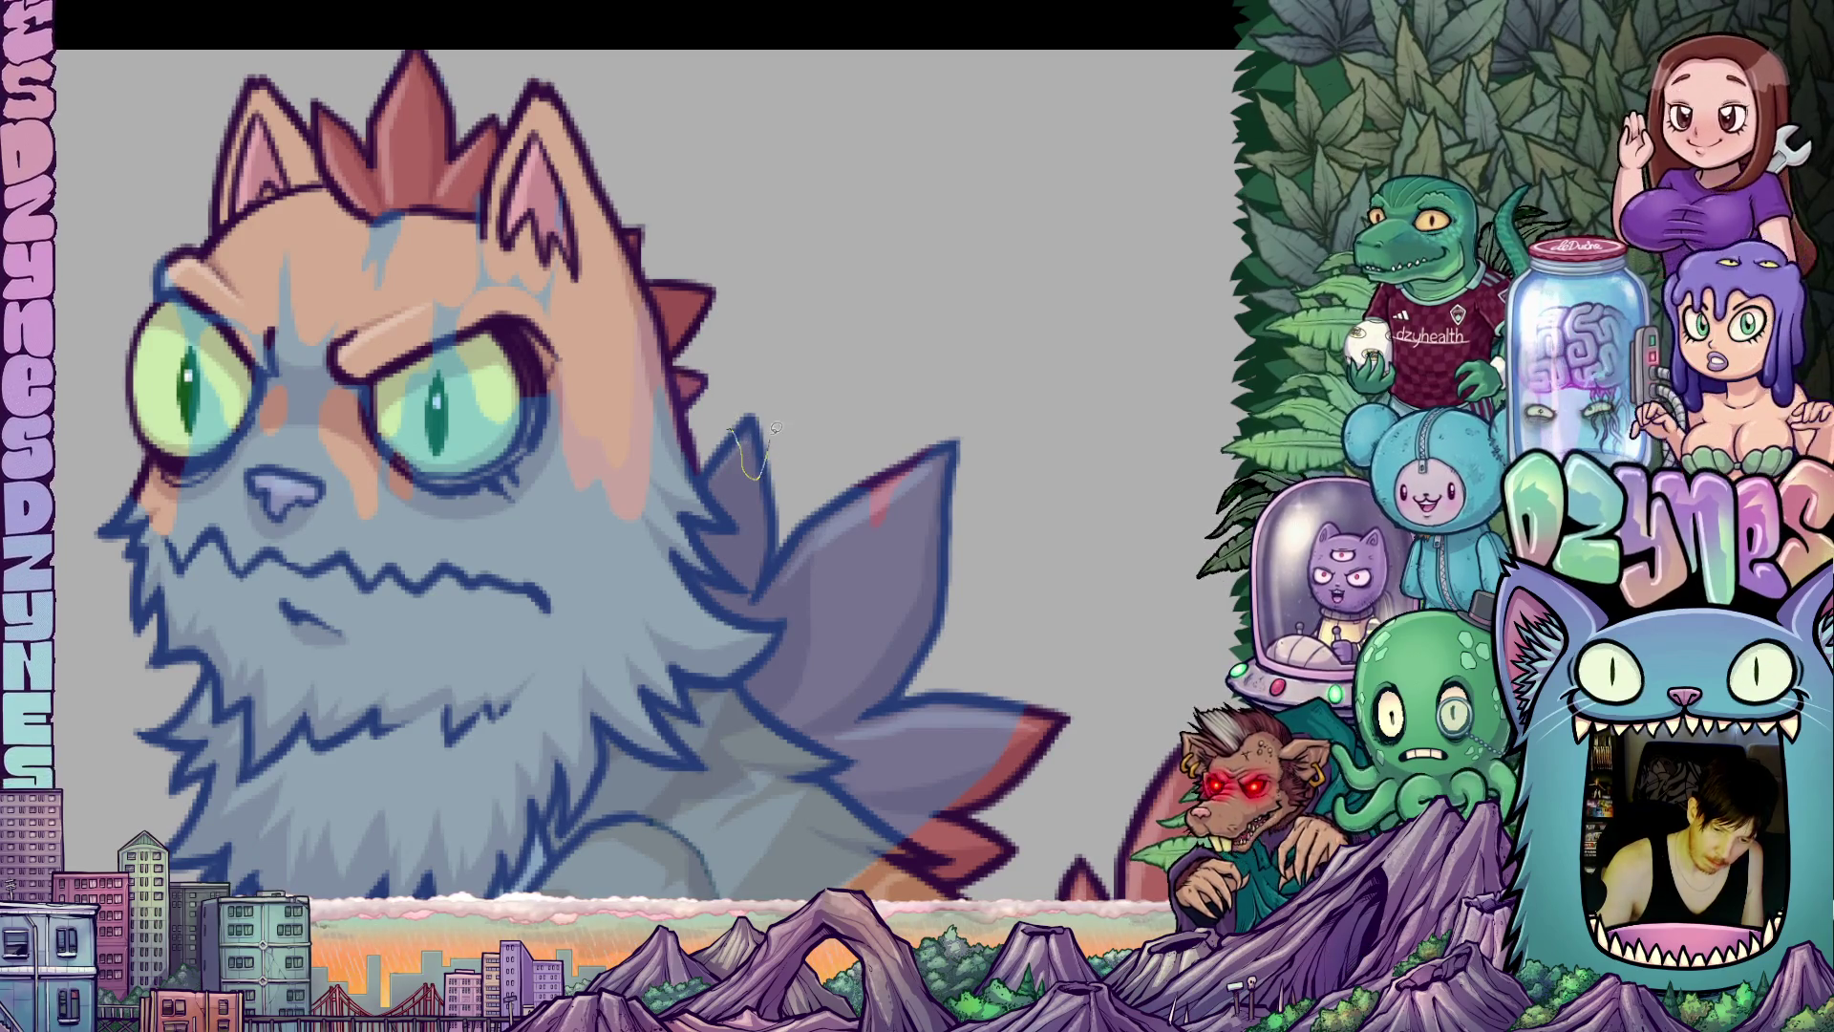
{"action": "mouse_move", "coordinate": [831, 646]}
{"action": "left_mouse_down"}
{"action": "mouse_move", "coordinate": [869, 672]}
{"action": "mouse_move", "coordinate": [950, 659]}
{"action": "mouse_move", "coordinate": [883, 656]}
{"action": "left_mouse_up"}
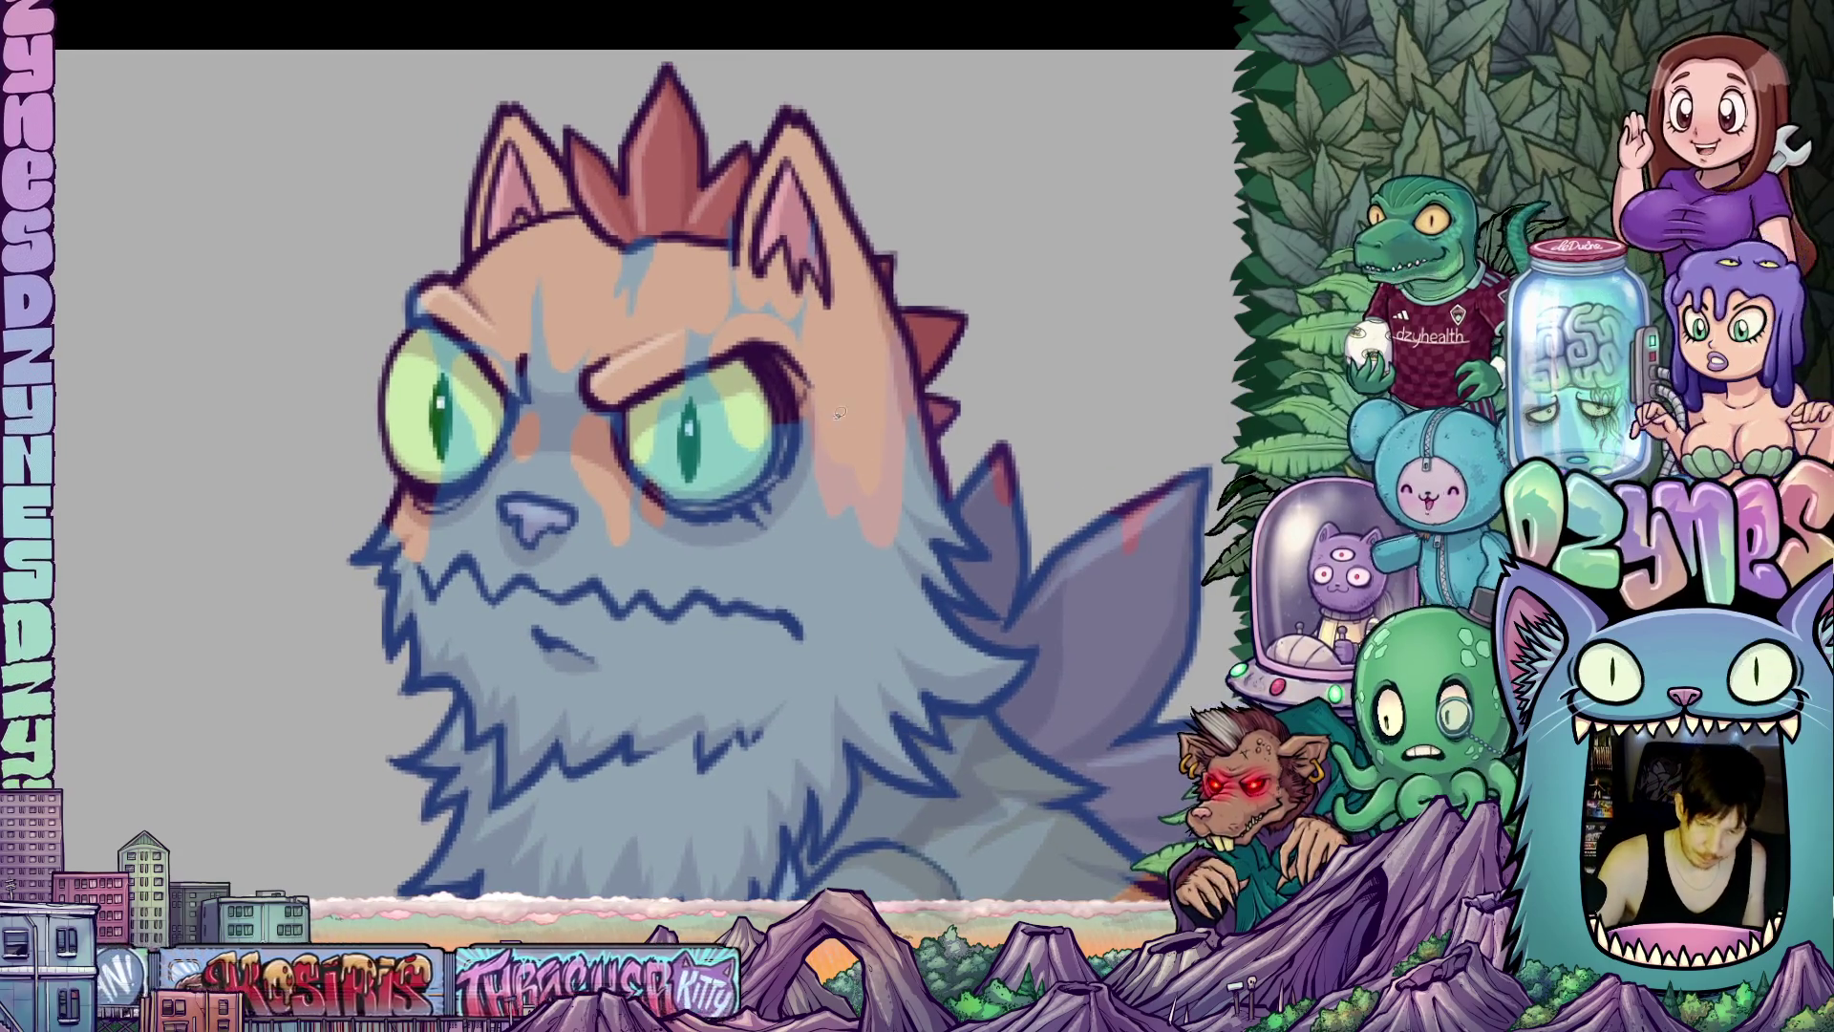
{"action": "mouse_move", "coordinate": [810, 417]}
{"action": "left_mouse_down"}
{"action": "mouse_move", "coordinate": [795, 466]}
{"action": "mouse_move", "coordinate": [754, 495]}
{"action": "mouse_move", "coordinate": [699, 382]}
{"action": "mouse_move", "coordinate": [675, 417]}
{"action": "mouse_move", "coordinate": [663, 341]}
{"action": "mouse_move", "coordinate": [814, 410]}
{"action": "left_mouse_up"}
{"action": "scroll", "coordinate": [814, 607], "scroll_direction": "up", "scroll_amount": 3}
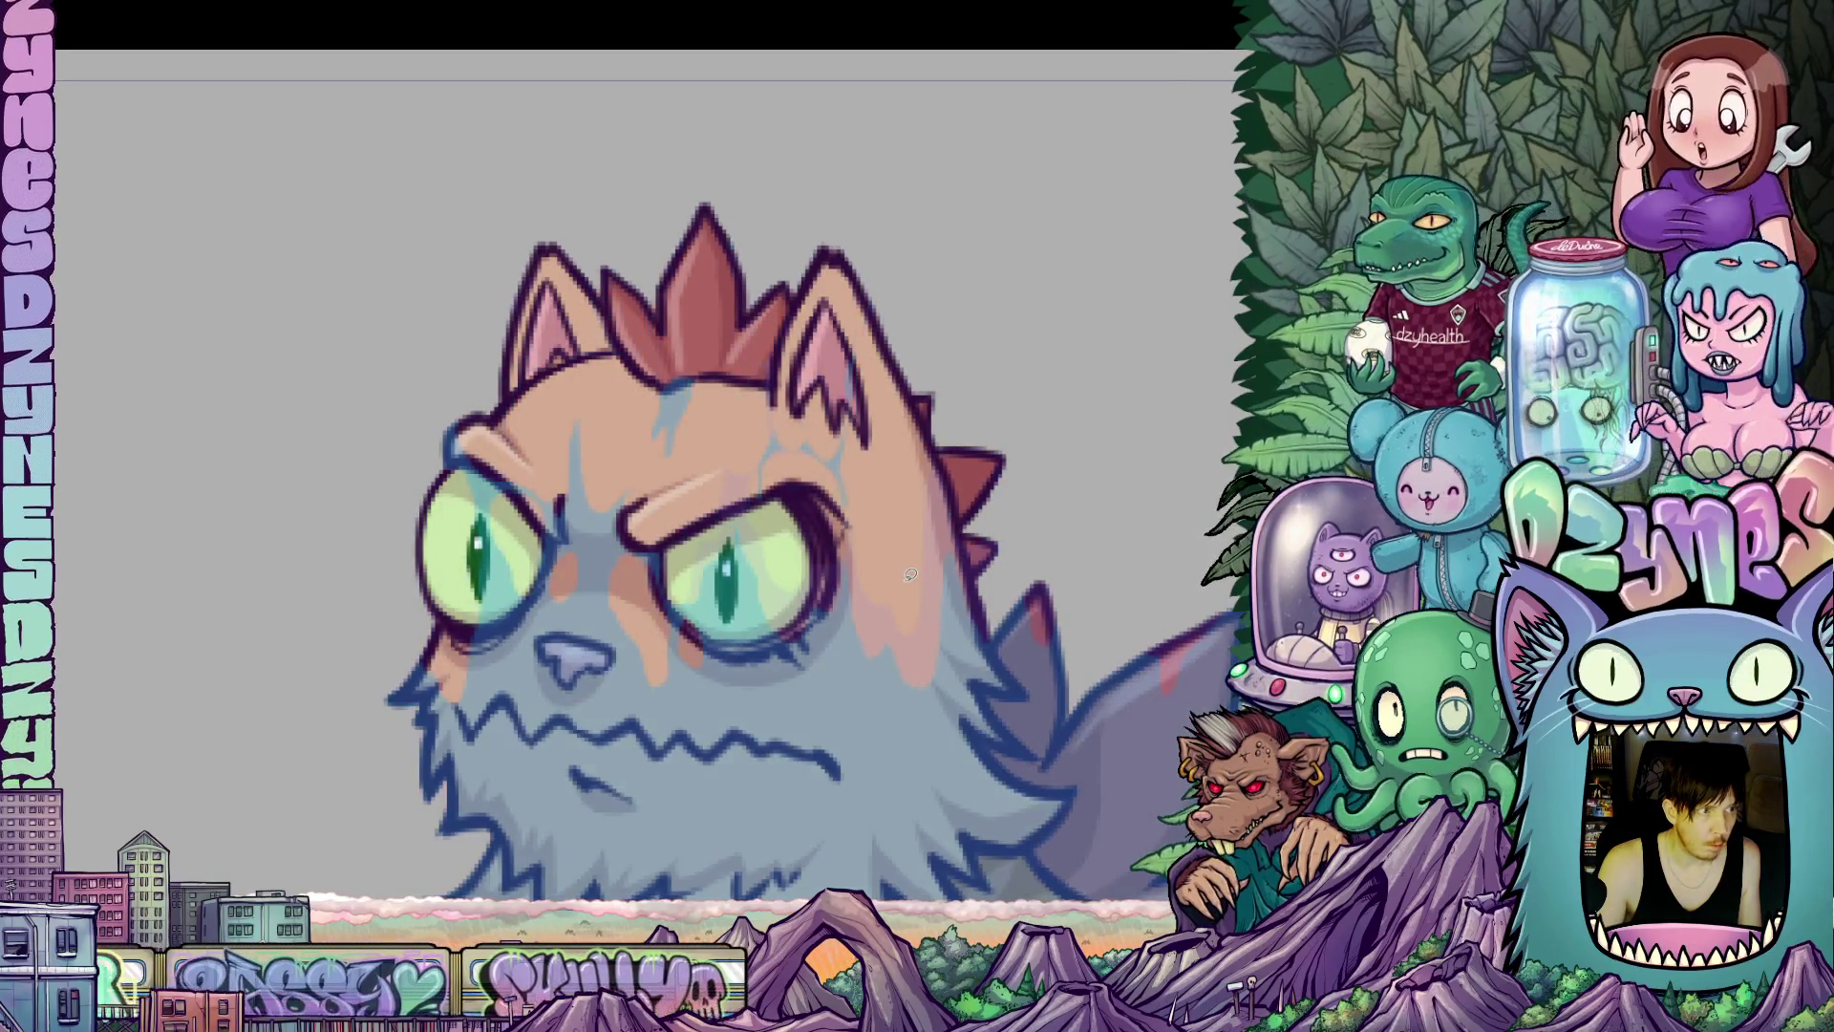
Lasso around the cat's right-side eye, from brow to nose bridge.
{"action": "left_click_drag", "start_coordinate": [880, 626], "coordinate": [974, 539]}
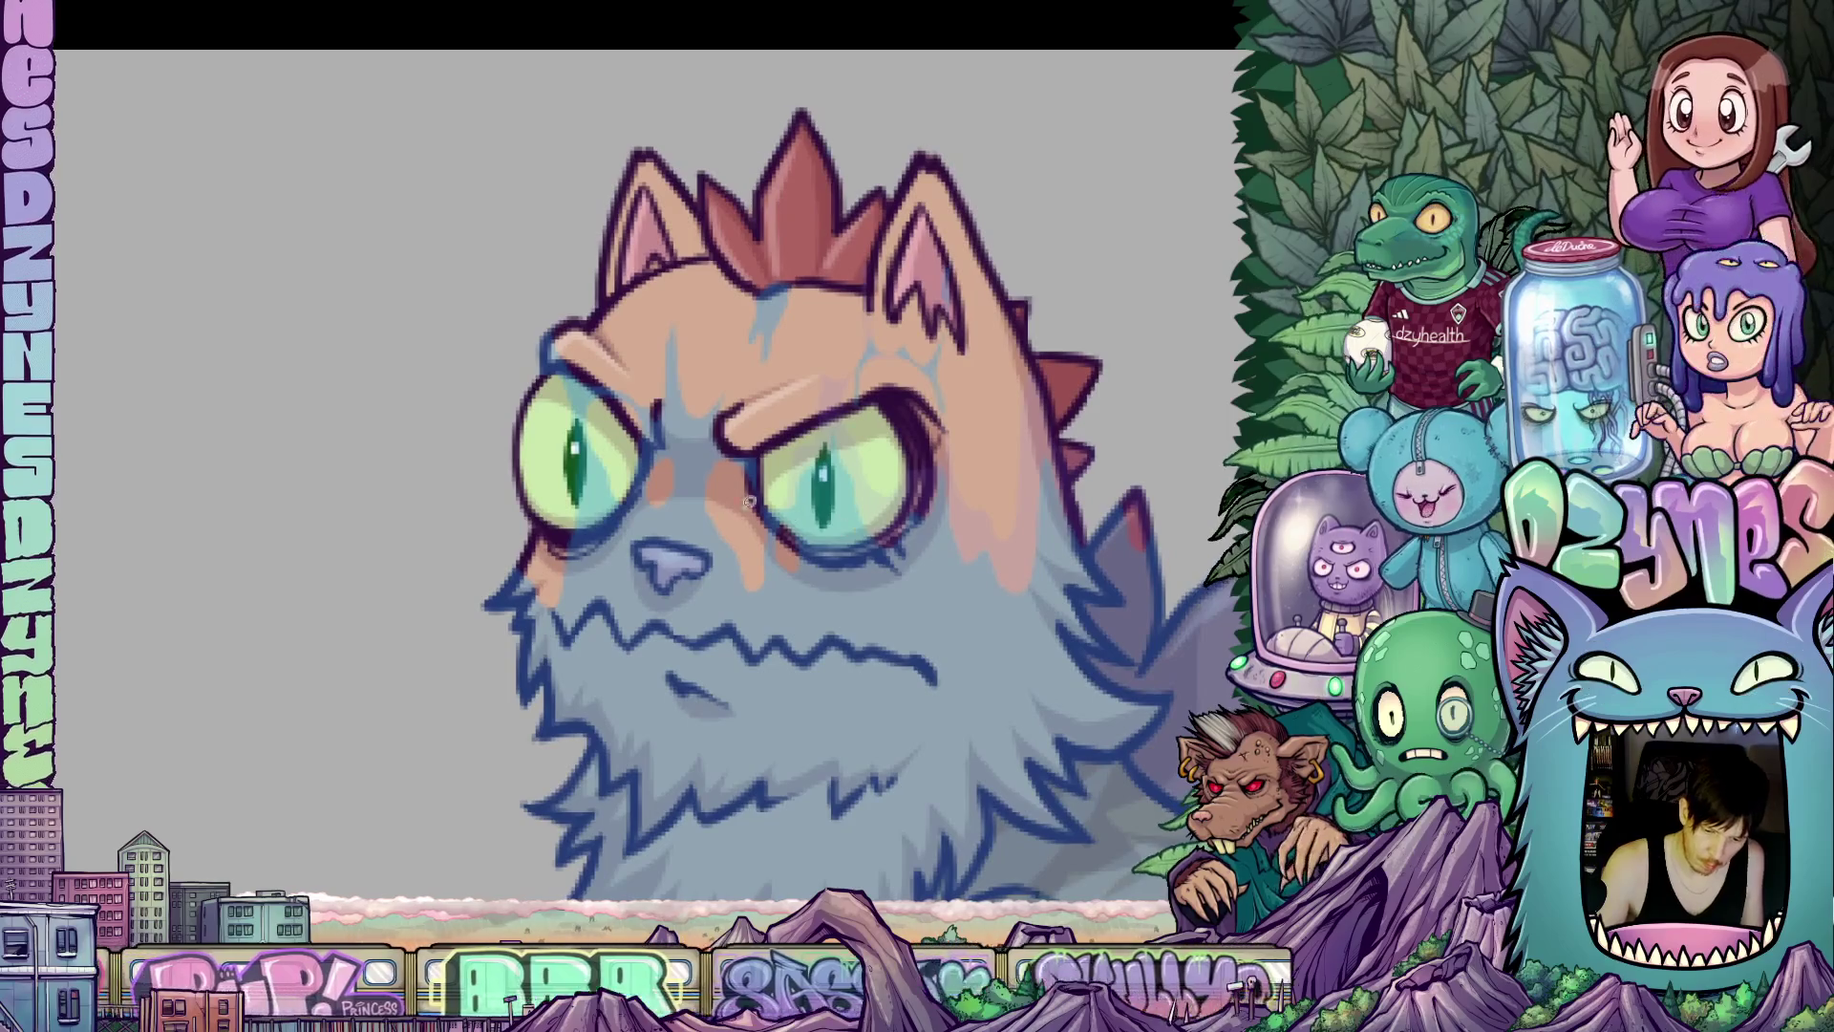
{"action": "mouse_move", "coordinate": [738, 445]}
{"action": "left_mouse_down"}
{"action": "mouse_move", "coordinate": [708, 468]}
{"action": "mouse_move", "coordinate": [703, 525]}
{"action": "mouse_move", "coordinate": [756, 653]}
{"action": "mouse_move", "coordinate": [775, 621]}
{"action": "mouse_move", "coordinate": [774, 481]}
{"action": "mouse_move", "coordinate": [733, 447]}
{"action": "left_mouse_up"}
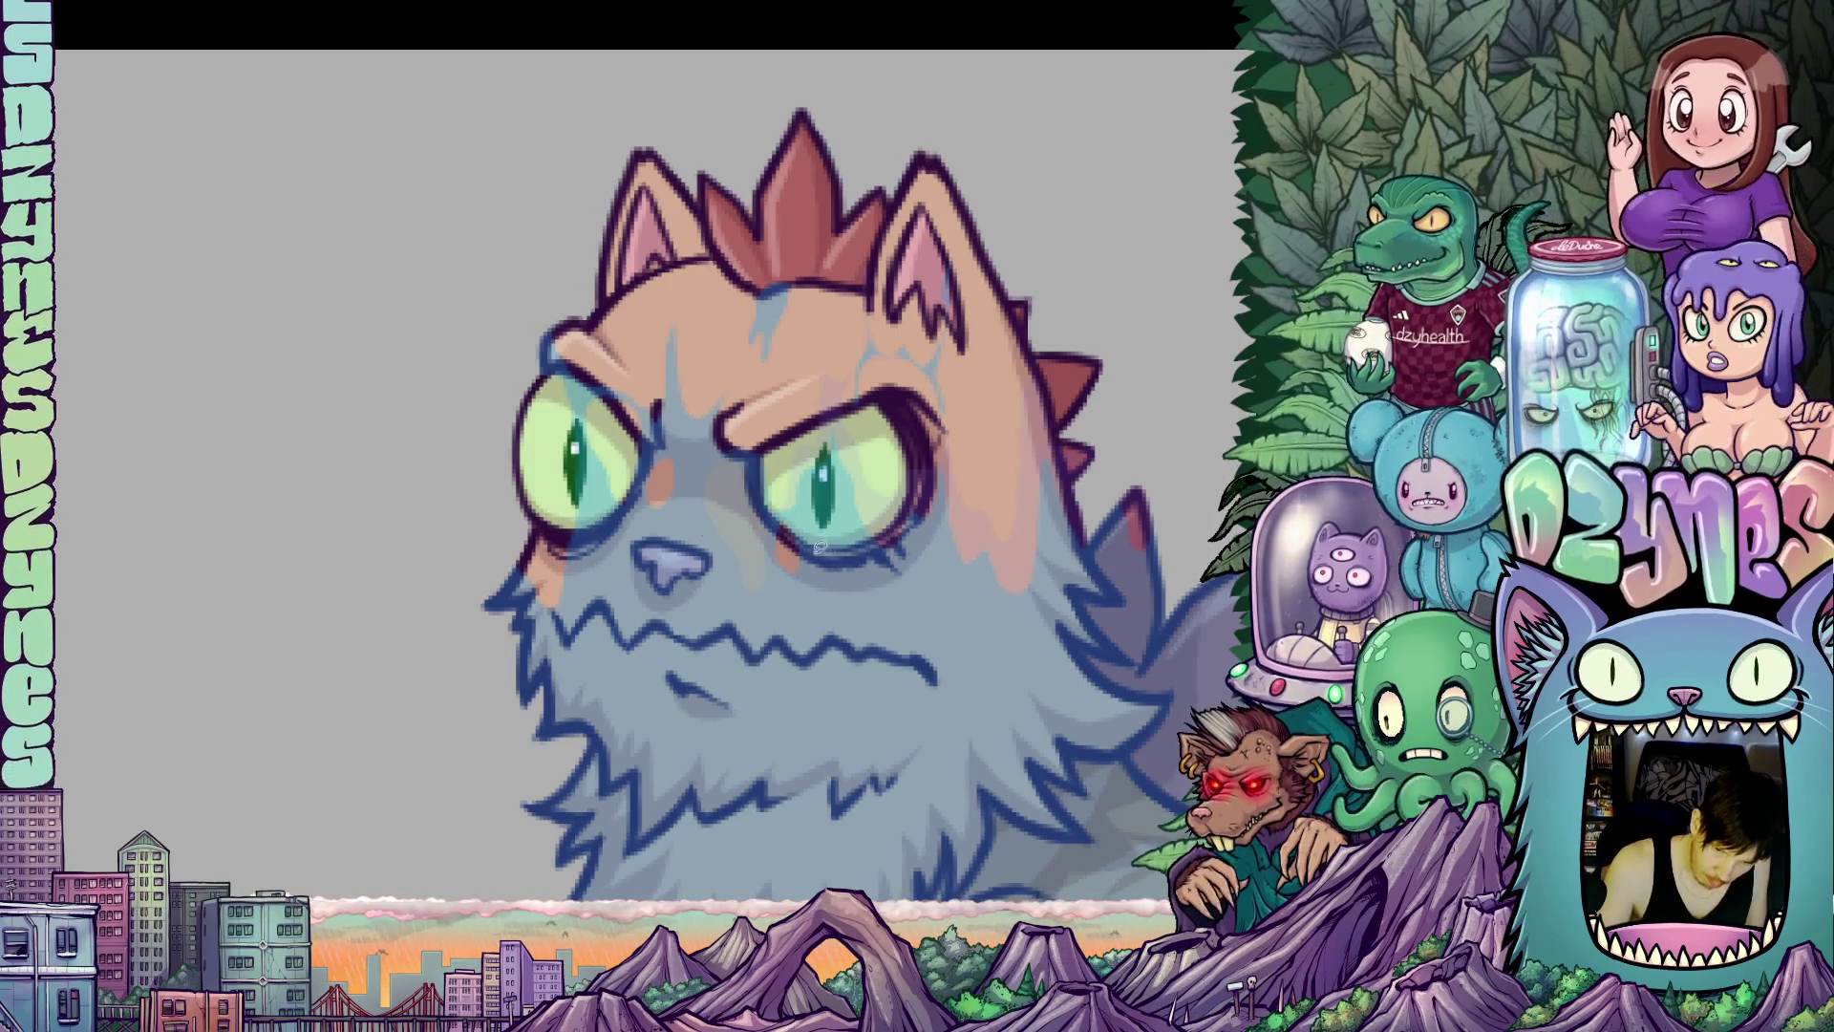
{"action": "mouse_move", "coordinate": [731, 434]}
{"action": "left_mouse_down"}
{"action": "mouse_move", "coordinate": [707, 466]}
{"action": "mouse_move", "coordinate": [705, 537]}
{"action": "mouse_move", "coordinate": [767, 652]}
{"action": "mouse_move", "coordinate": [778, 544]}
{"action": "mouse_move", "coordinate": [807, 600]}
{"action": "mouse_move", "coordinate": [821, 563]}
{"action": "mouse_move", "coordinate": [781, 465]}
{"action": "left_mouse_up"}
{"action": "mouse_move", "coordinate": [923, 688]}
{"action": "left_mouse_down"}
{"action": "mouse_move", "coordinate": [862, 649]}
{"action": "mouse_move", "coordinate": [870, 681]}
{"action": "left_mouse_up"}
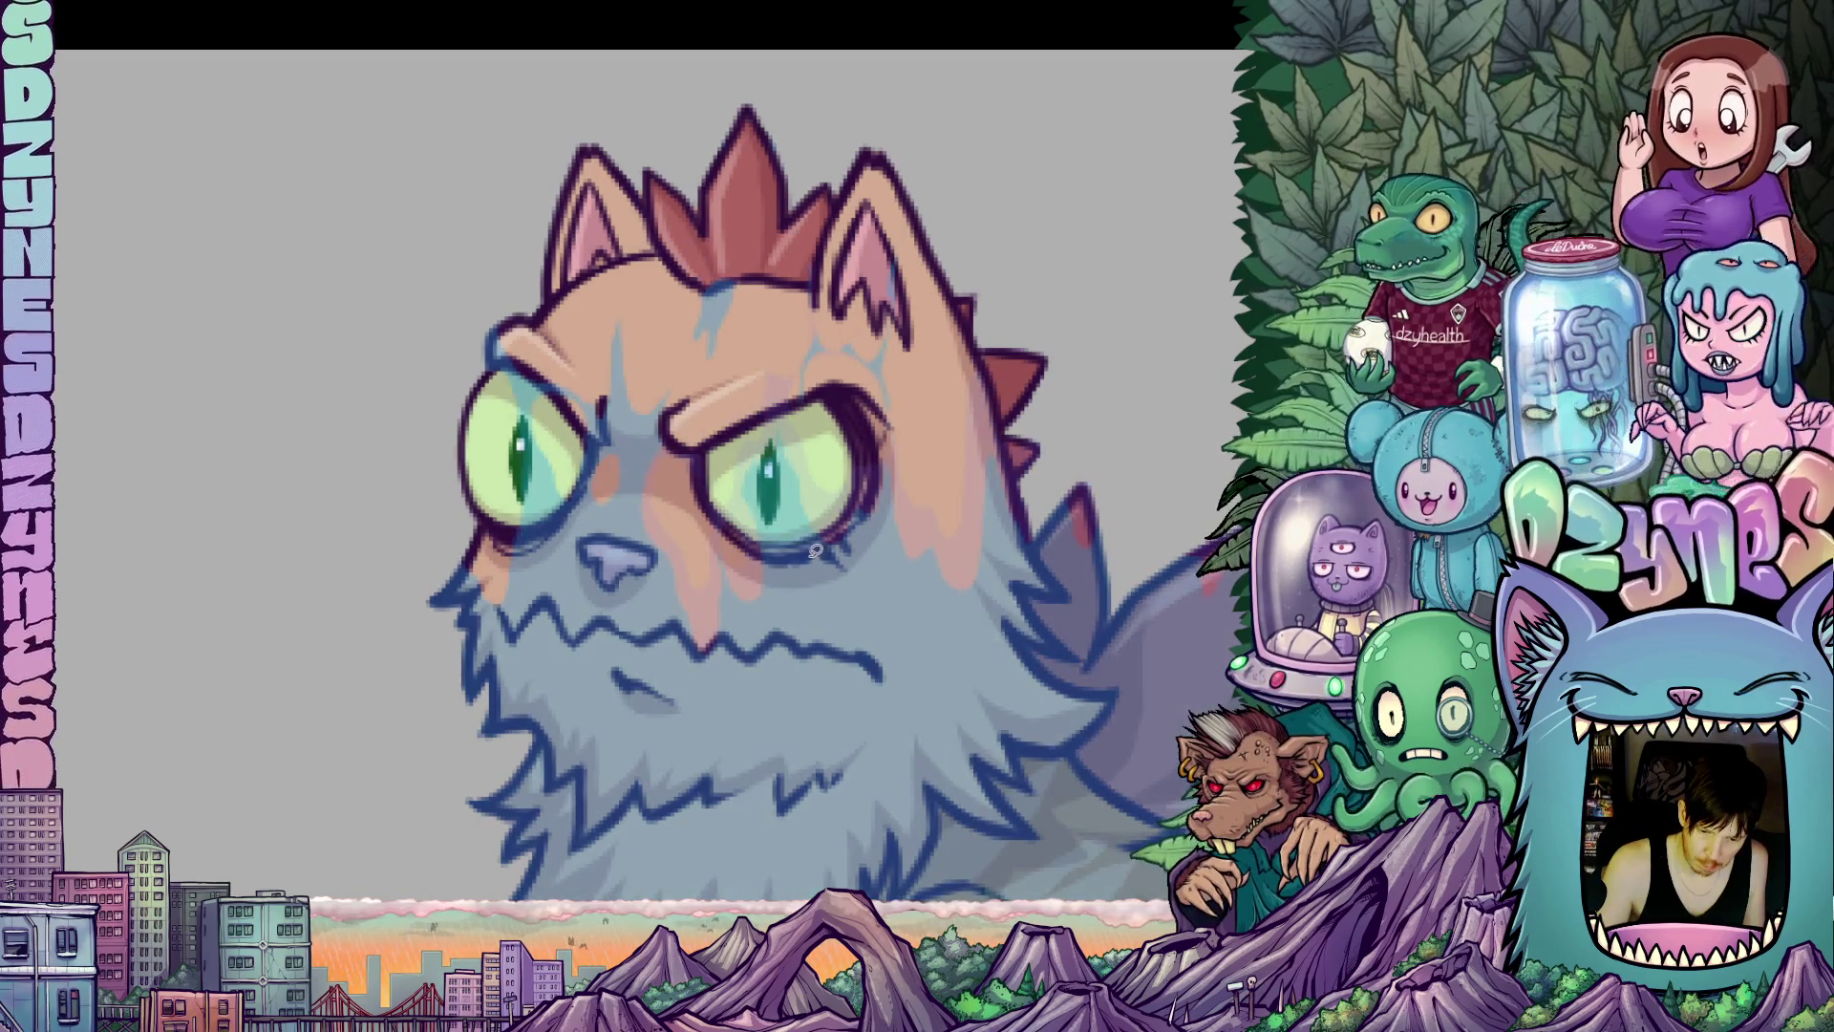
{"action": "mouse_move", "coordinate": [762, 519]}
{"action": "left_mouse_down"}
{"action": "mouse_move", "coordinate": [760, 474]}
{"action": "mouse_move", "coordinate": [788, 445]}
{"action": "mouse_move", "coordinate": [807, 466]}
{"action": "mouse_move", "coordinate": [764, 417]}
{"action": "mouse_move", "coordinate": [759, 501]}
{"action": "left_mouse_up"}
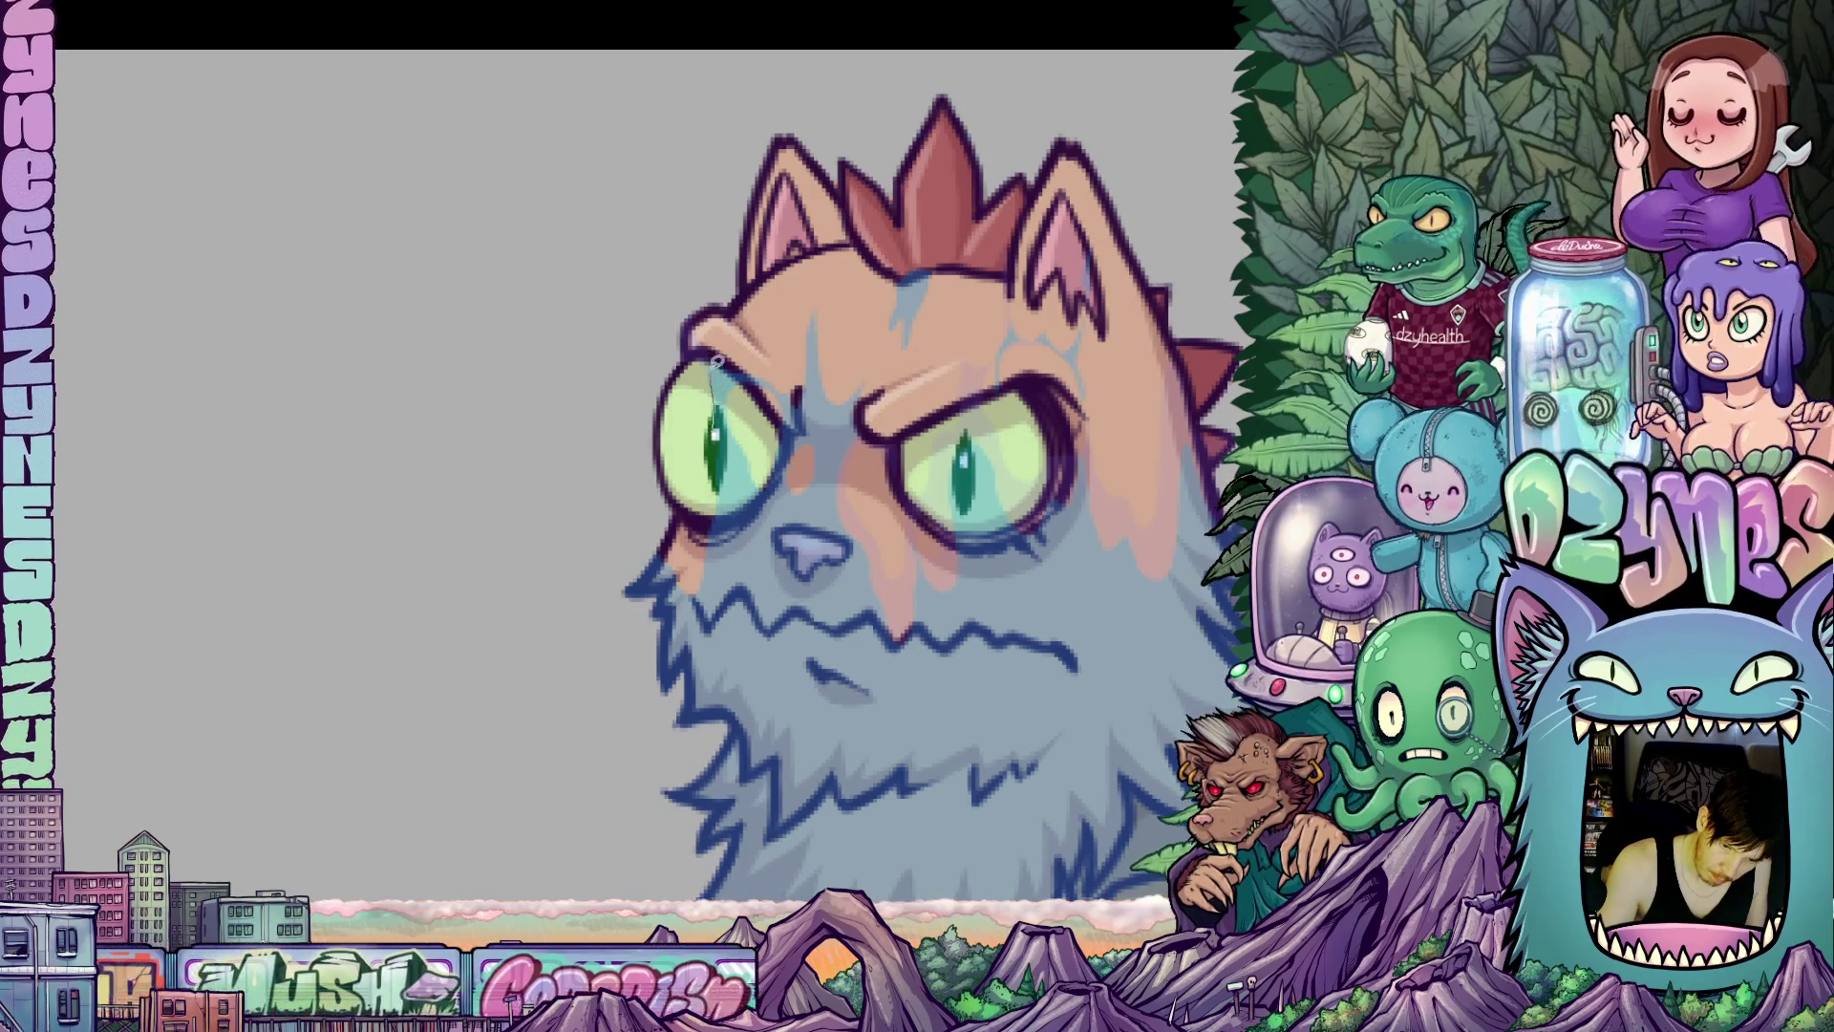
Draw a closed lasso loop around the left-side eye, extending it toward the nose.
{"action": "mouse_move", "coordinate": [728, 355]}
{"action": "left_mouse_down"}
{"action": "mouse_move", "coordinate": [749, 442]}
{"action": "mouse_move", "coordinate": [779, 420]}
{"action": "mouse_move", "coordinate": [747, 339]}
{"action": "mouse_move", "coordinate": [733, 355]}
{"action": "left_mouse_up"}
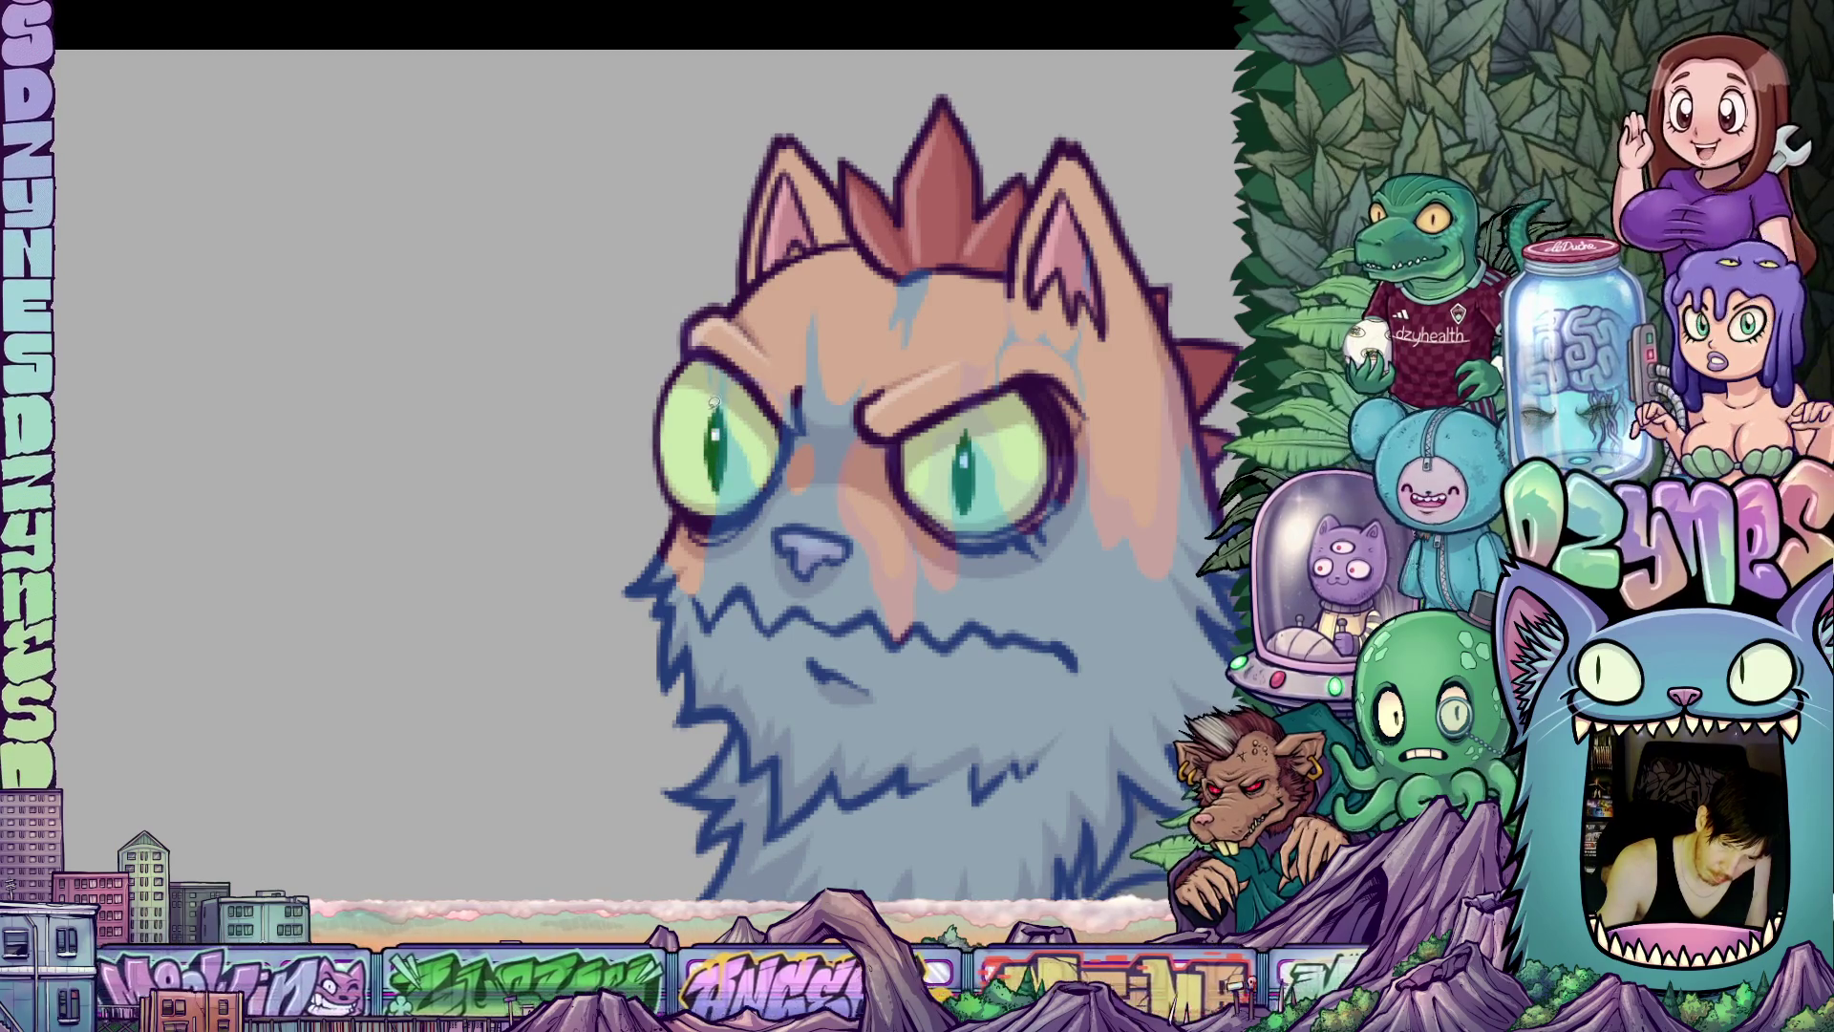
{"action": "mouse_move", "coordinate": [721, 502]}
{"action": "left_mouse_down"}
{"action": "mouse_move", "coordinate": [729, 361]}
{"action": "mouse_move", "coordinate": [735, 437]}
{"action": "mouse_move", "coordinate": [786, 468]}
{"action": "mouse_move", "coordinate": [748, 374]}
{"action": "left_mouse_up"}
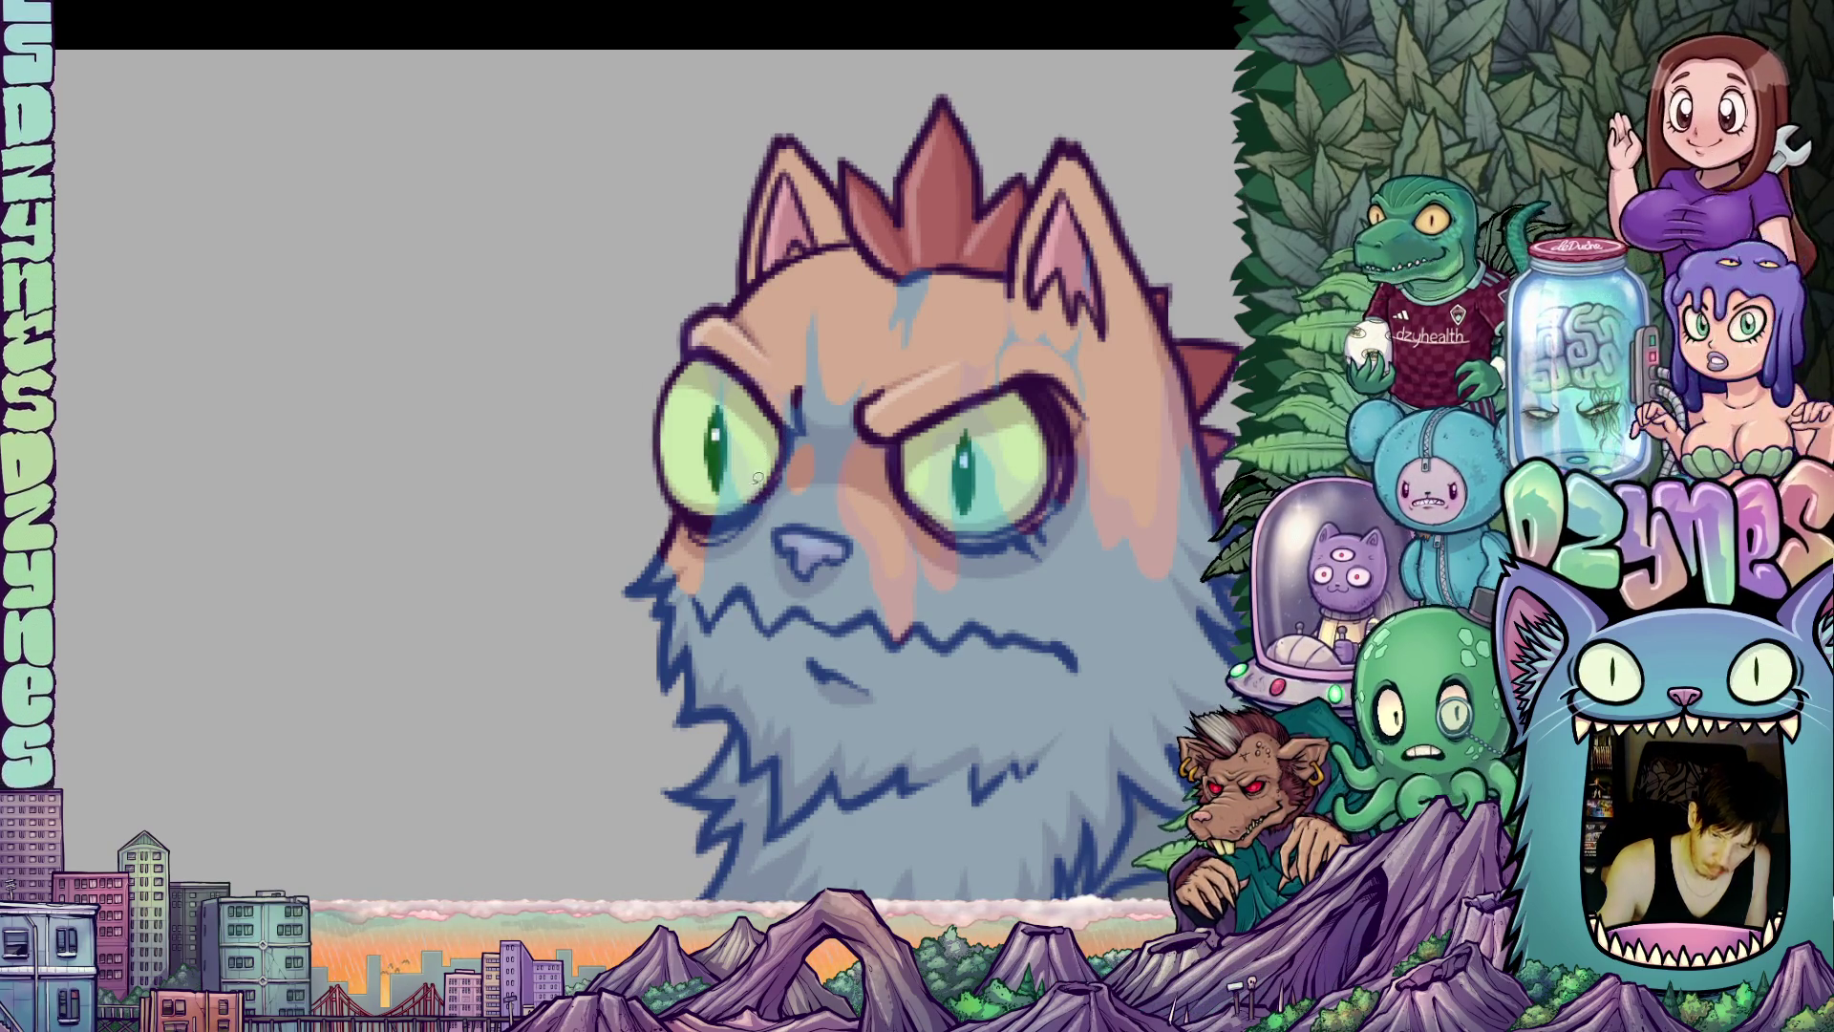
{"action": "mouse_move", "coordinate": [726, 478]}
{"action": "left_mouse_down"}
{"action": "mouse_move", "coordinate": [724, 444]}
{"action": "mouse_move", "coordinate": [709, 635]}
{"action": "mouse_move", "coordinate": [659, 657]}
{"action": "left_mouse_up"}
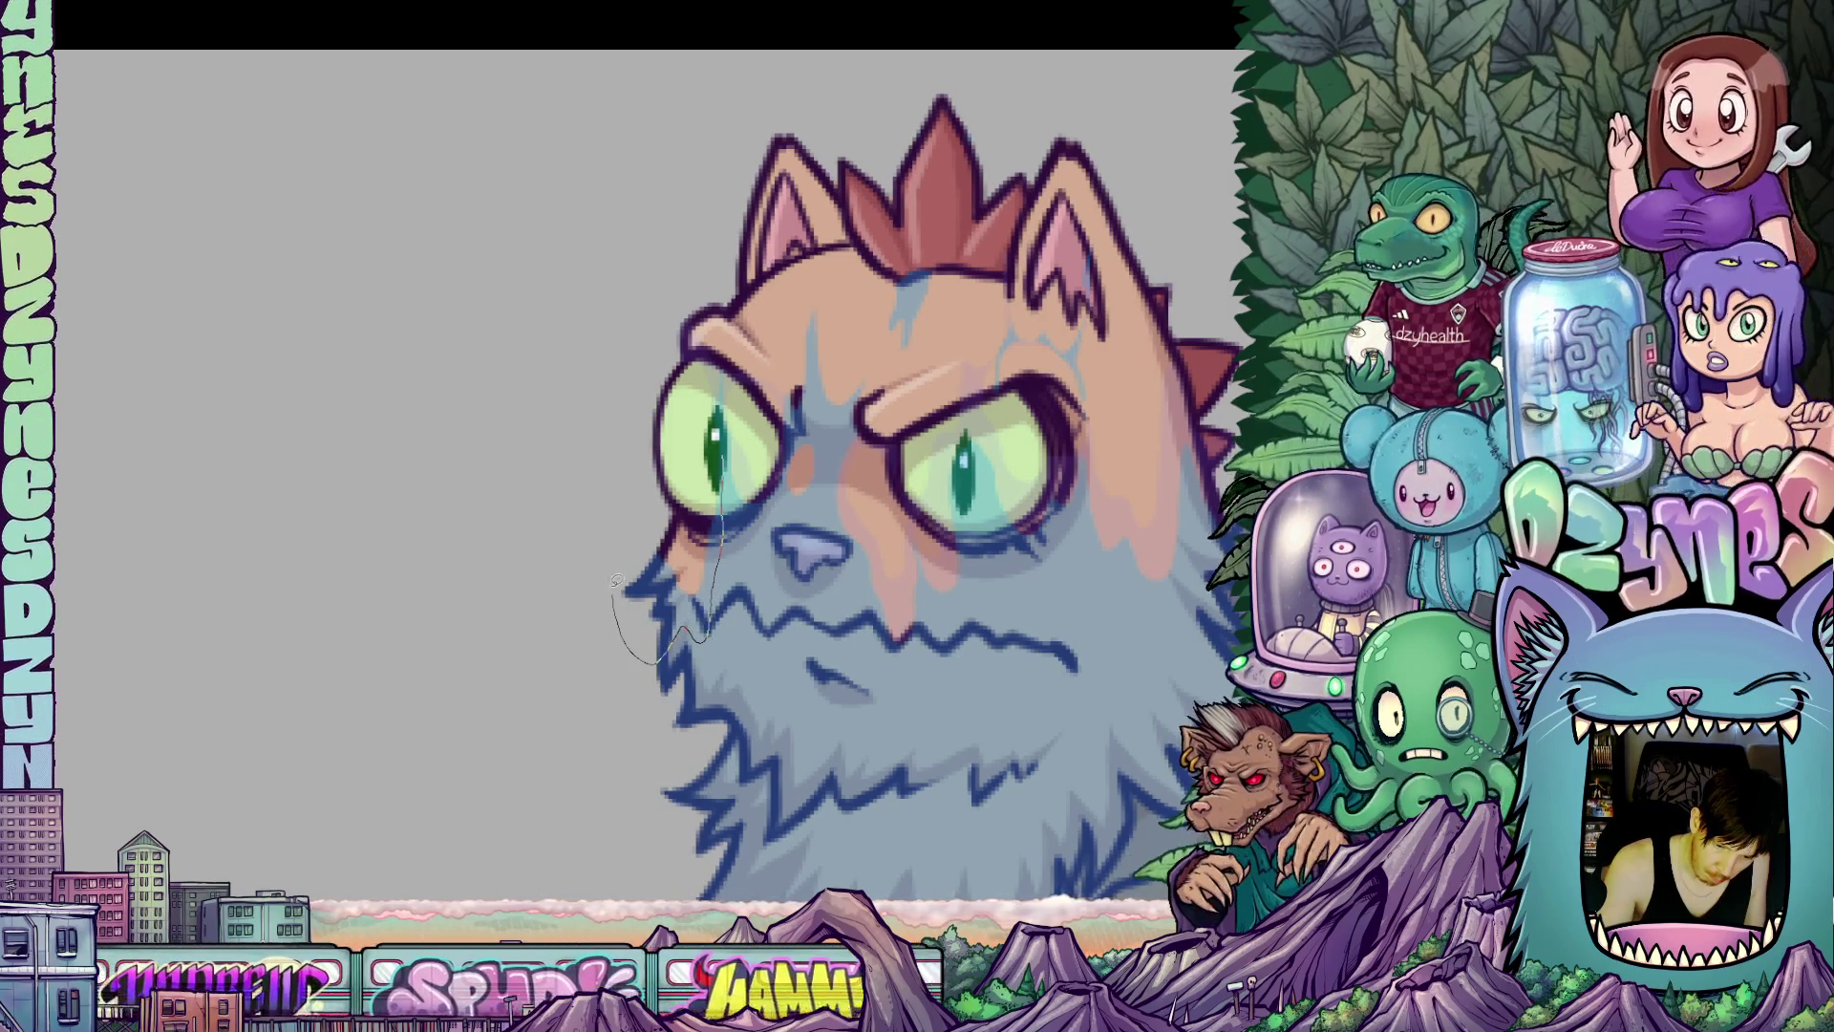
{"action": "left_click_drag", "start_coordinate": [659, 530], "coordinate": [723, 447]}
{"action": "mouse_move", "coordinate": [899, 699]}
{"action": "left_mouse_down"}
{"action": "mouse_move", "coordinate": [907, 594]}
{"action": "mouse_move", "coordinate": [877, 699]}
{"action": "left_mouse_up"}
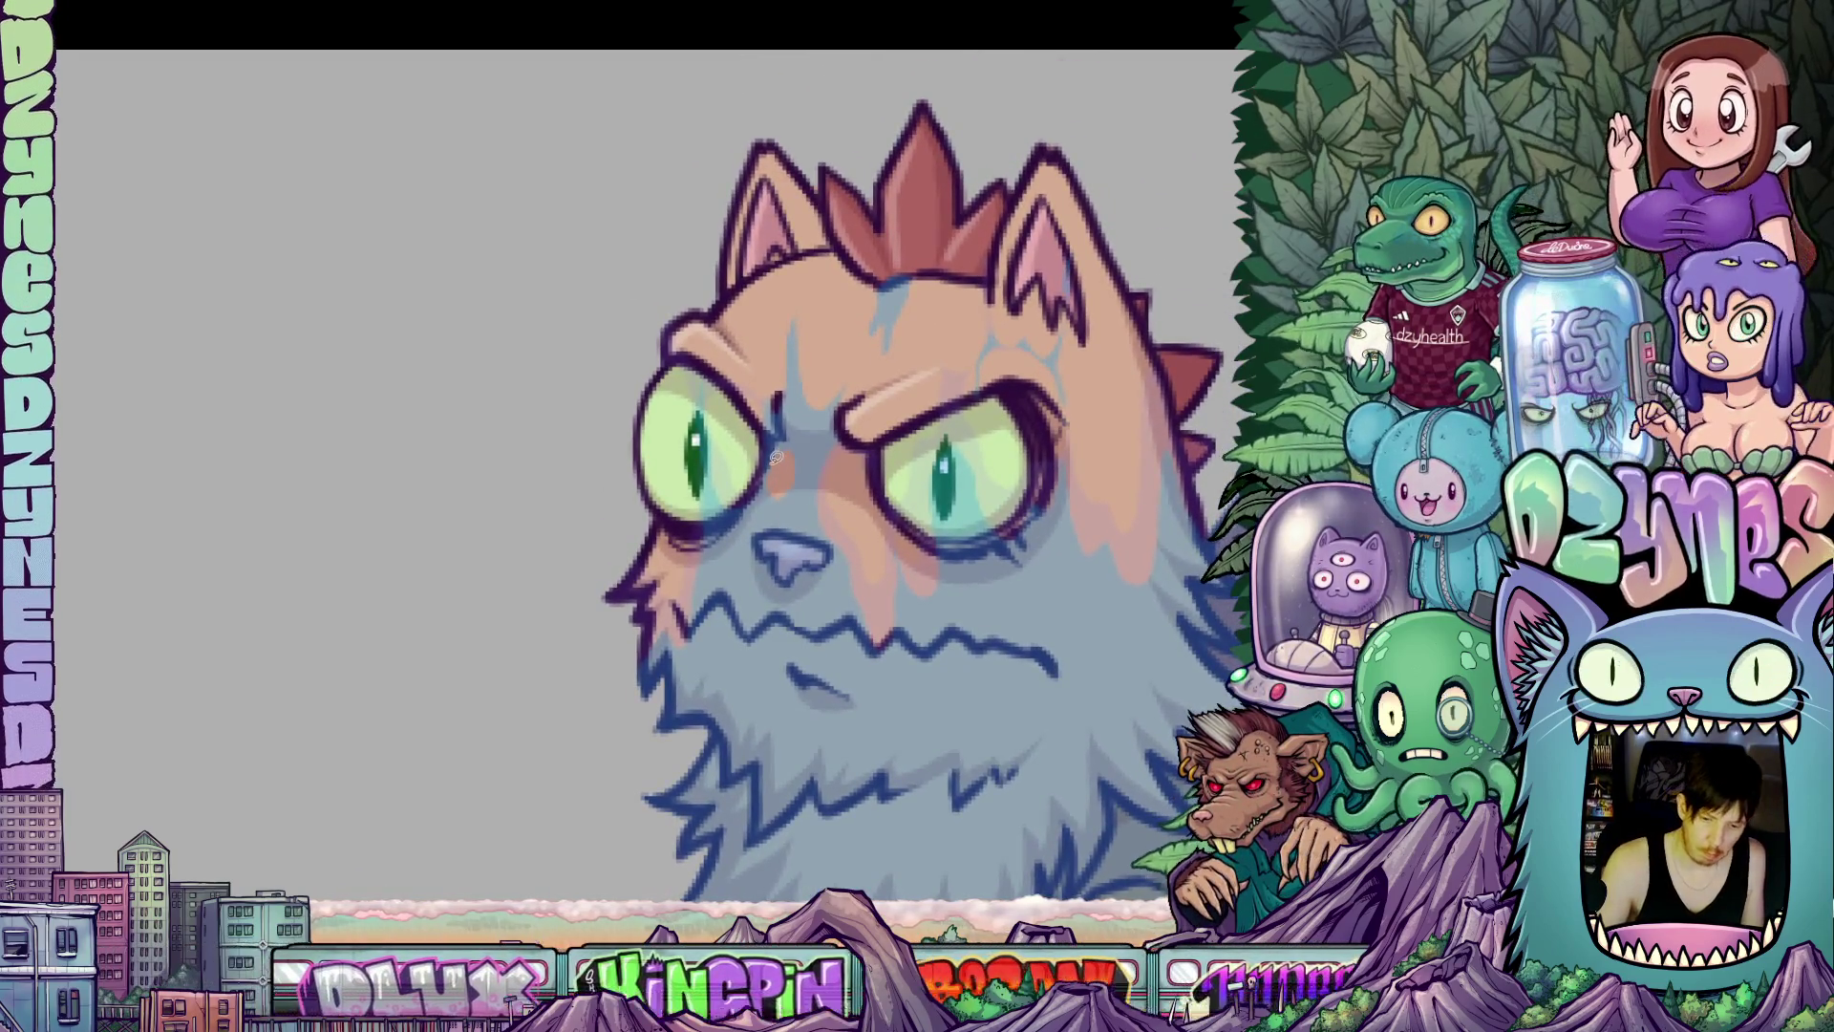
{"action": "mouse_move", "coordinate": [770, 459]}
{"action": "left_mouse_down"}
{"action": "mouse_move", "coordinate": [748, 564]}
{"action": "mouse_move", "coordinate": [800, 509]}
{"action": "mouse_move", "coordinate": [807, 447]}
{"action": "mouse_move", "coordinate": [771, 457]}
{"action": "left_mouse_up"}
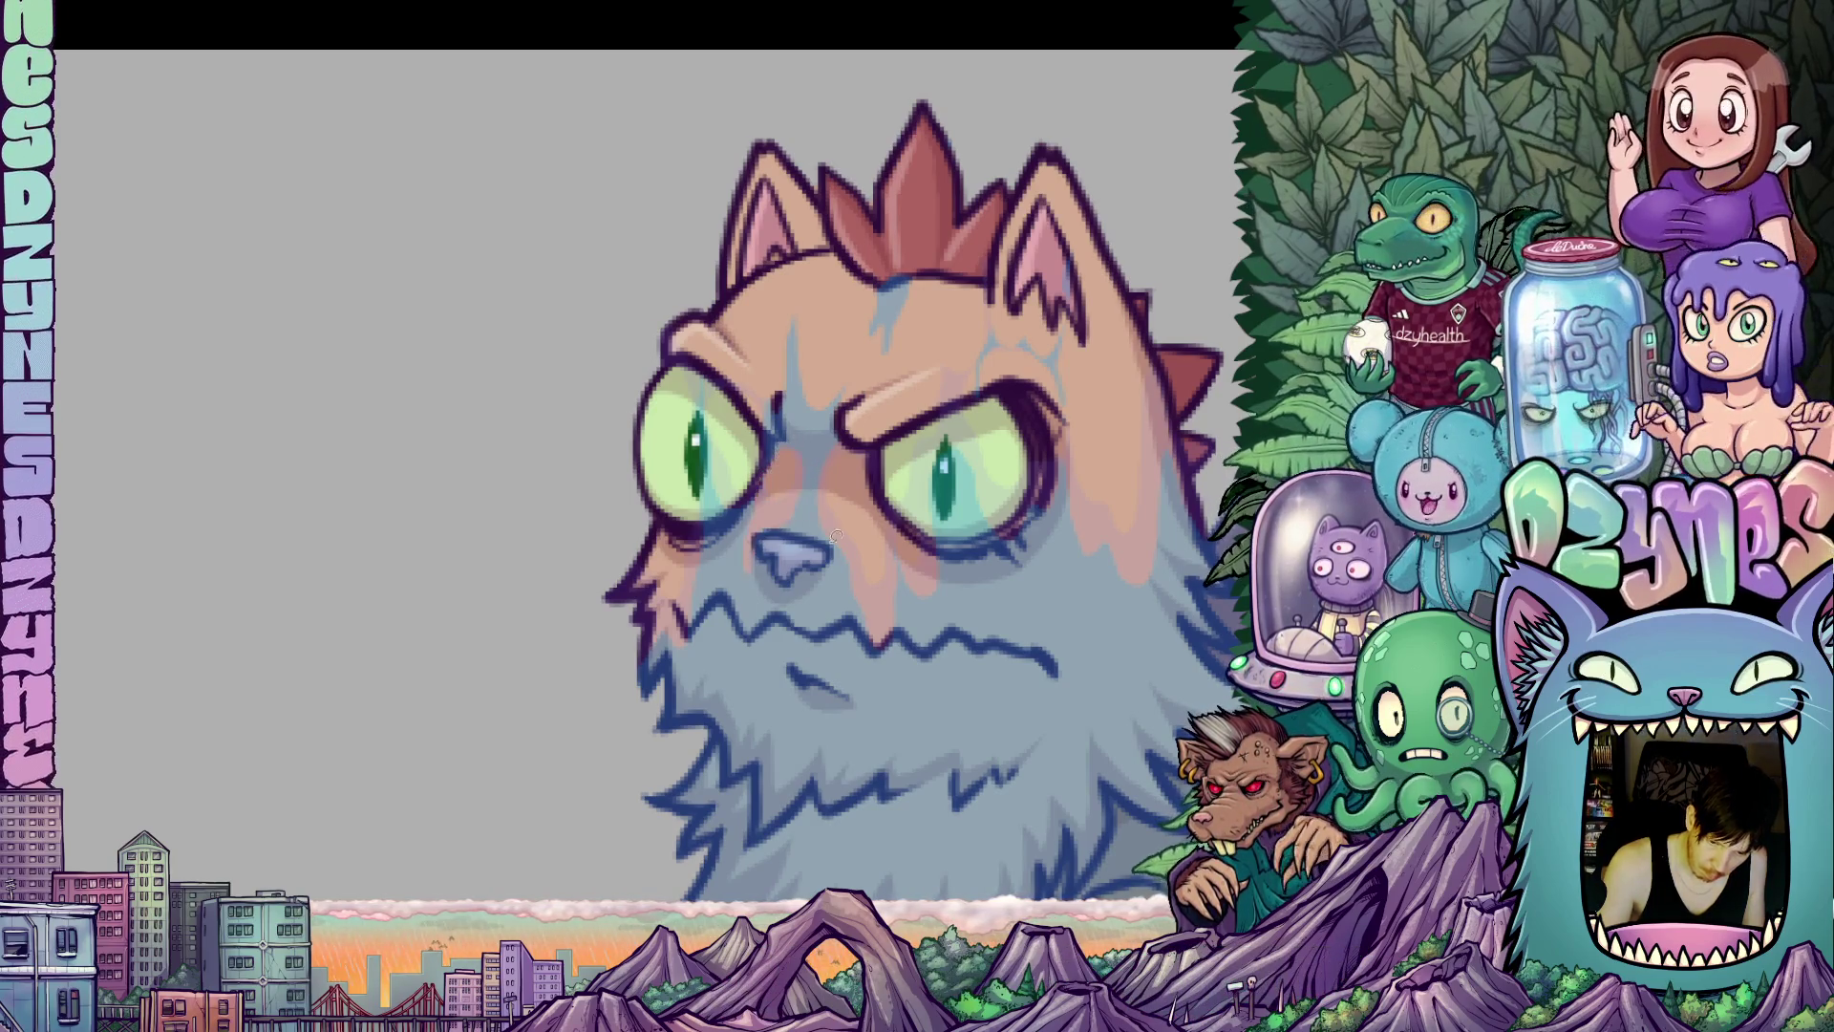
{"action": "left_click_drag", "start_coordinate": [944, 649], "coordinate": [876, 668]}
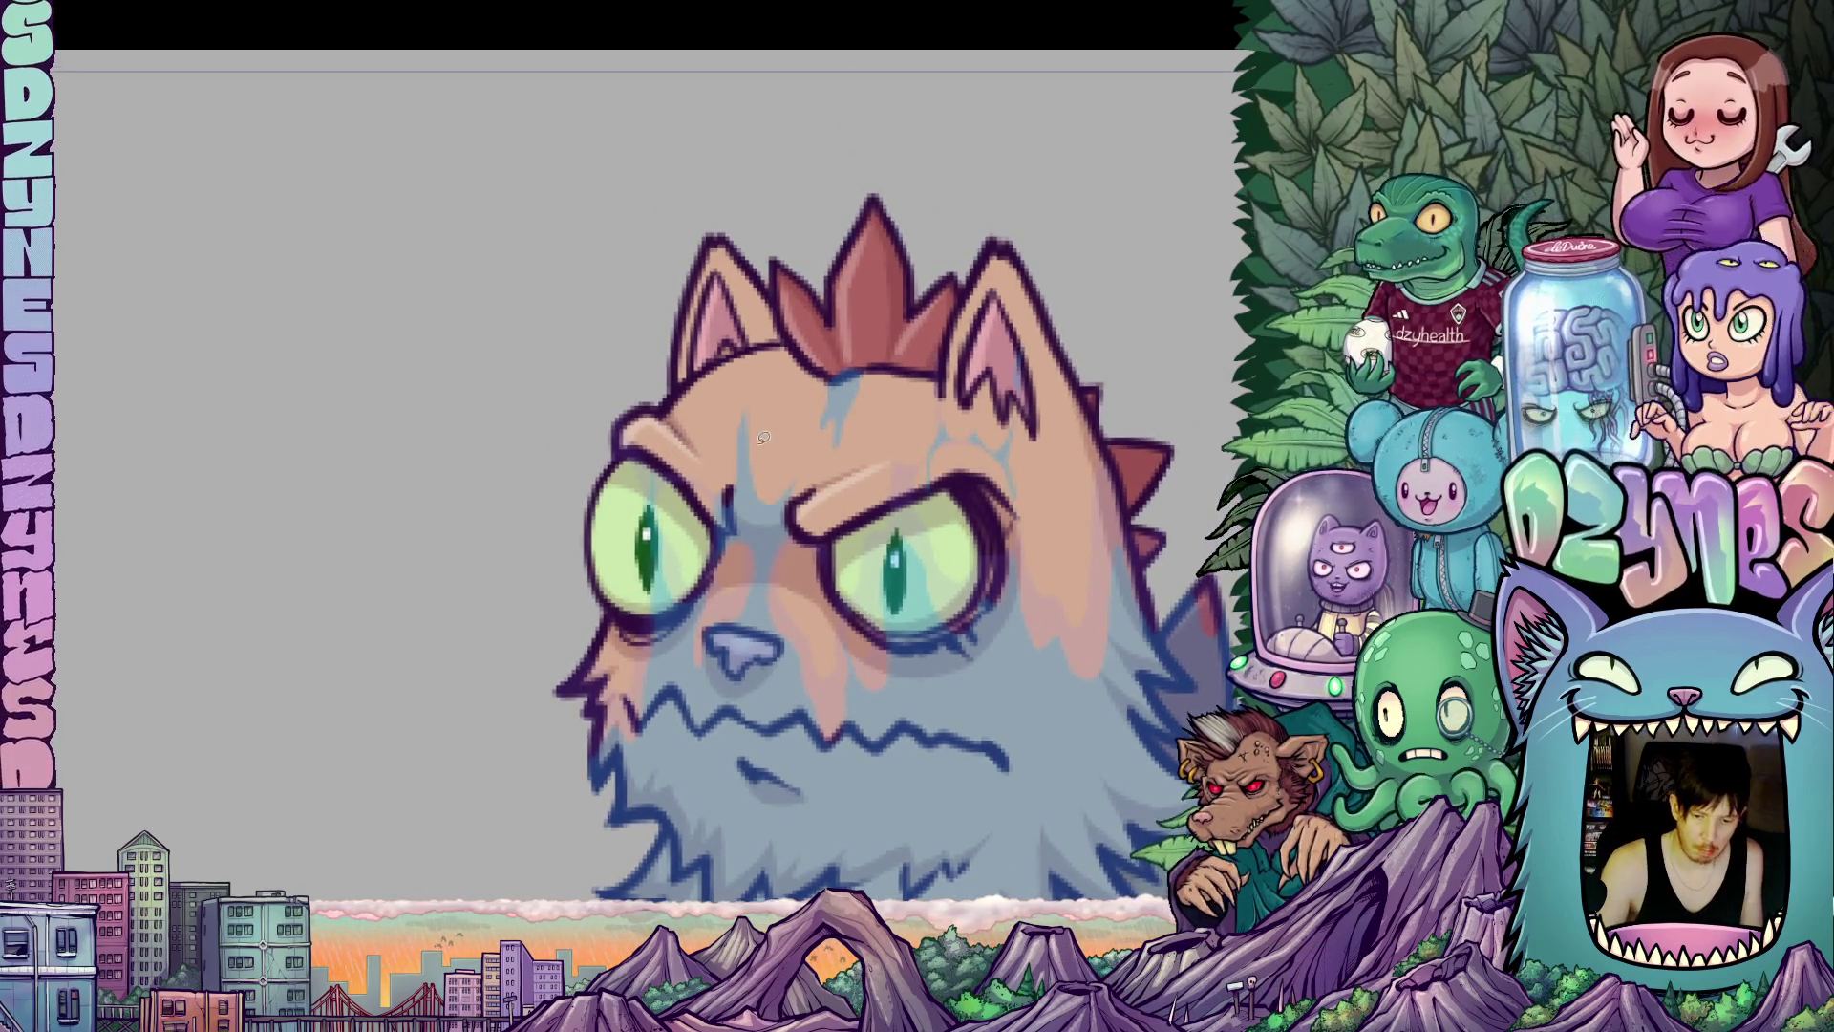
Erase the stray thin strokes on the cat's forehead between the eyes.
{"action": "mouse_move", "coordinate": [743, 439]}
{"action": "left_mouse_down"}
{"action": "mouse_move", "coordinate": [759, 526]}
{"action": "mouse_move", "coordinate": [793, 506]}
{"action": "mouse_move", "coordinate": [795, 441]}
{"action": "mouse_move", "coordinate": [749, 409]}
{"action": "left_mouse_up"}
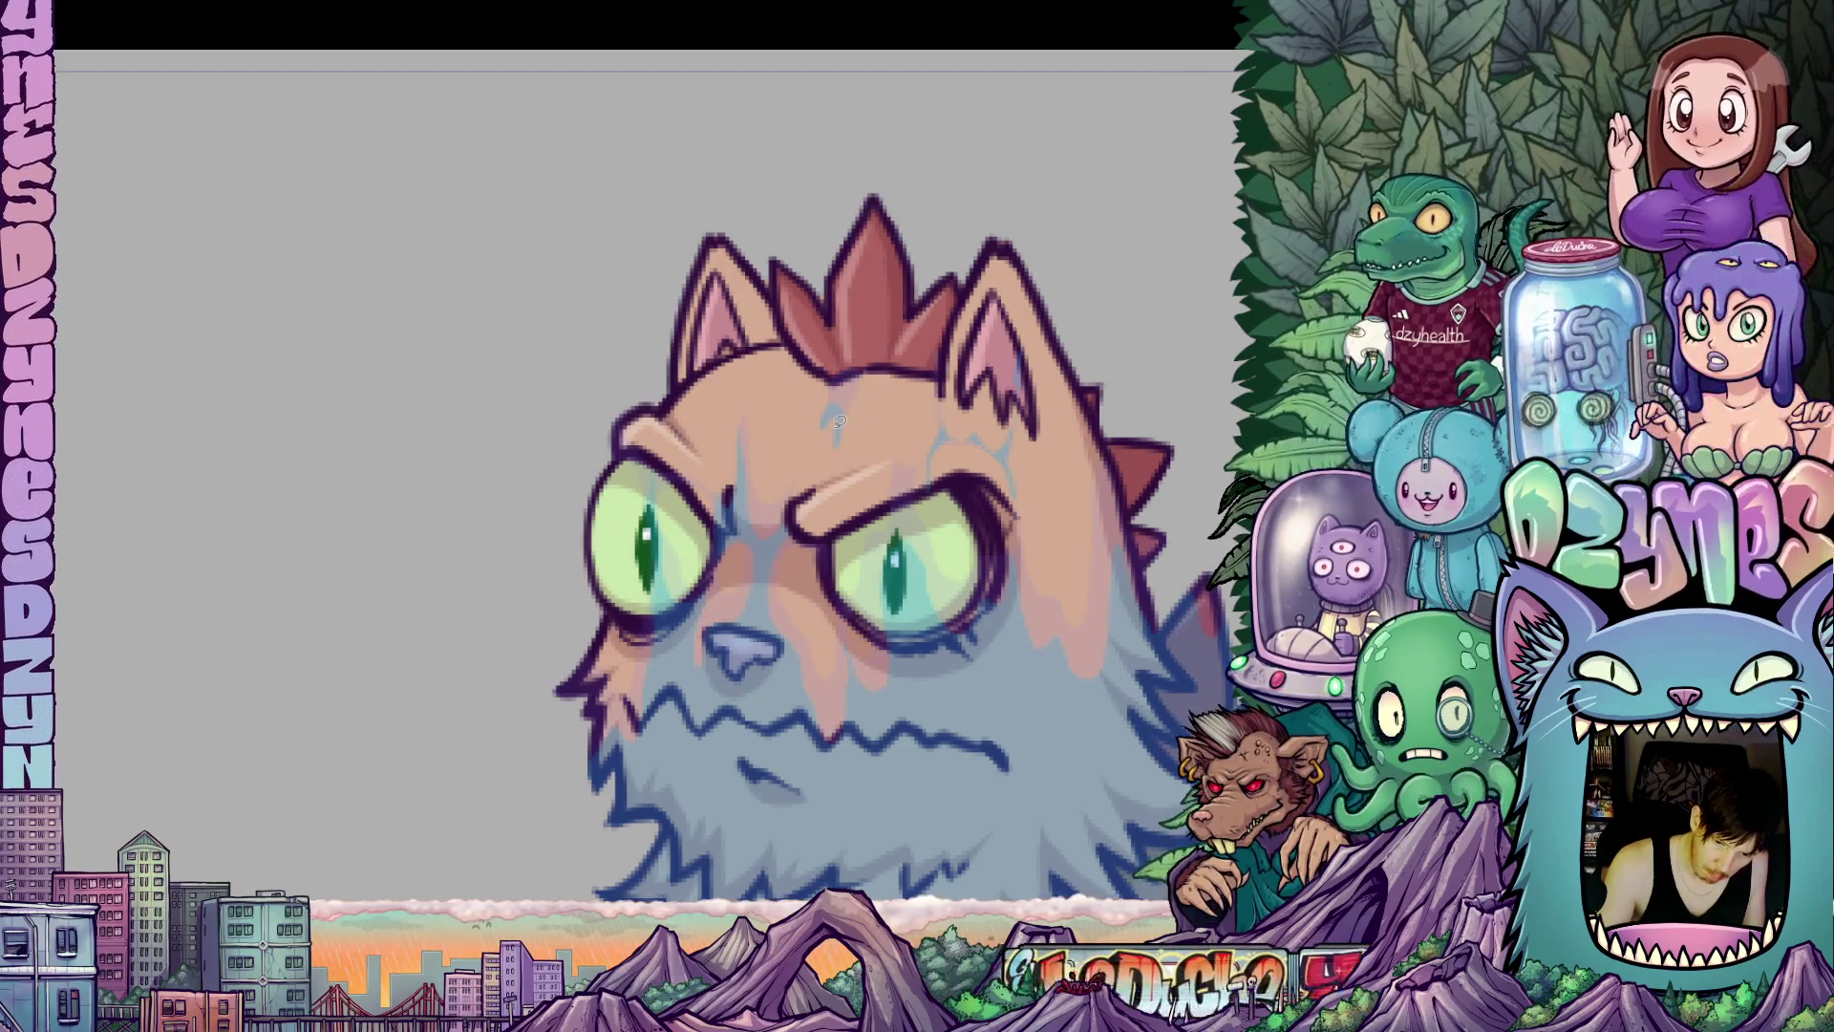
{"action": "left_click_drag", "start_coordinate": [835, 441], "coordinate": [814, 487]}
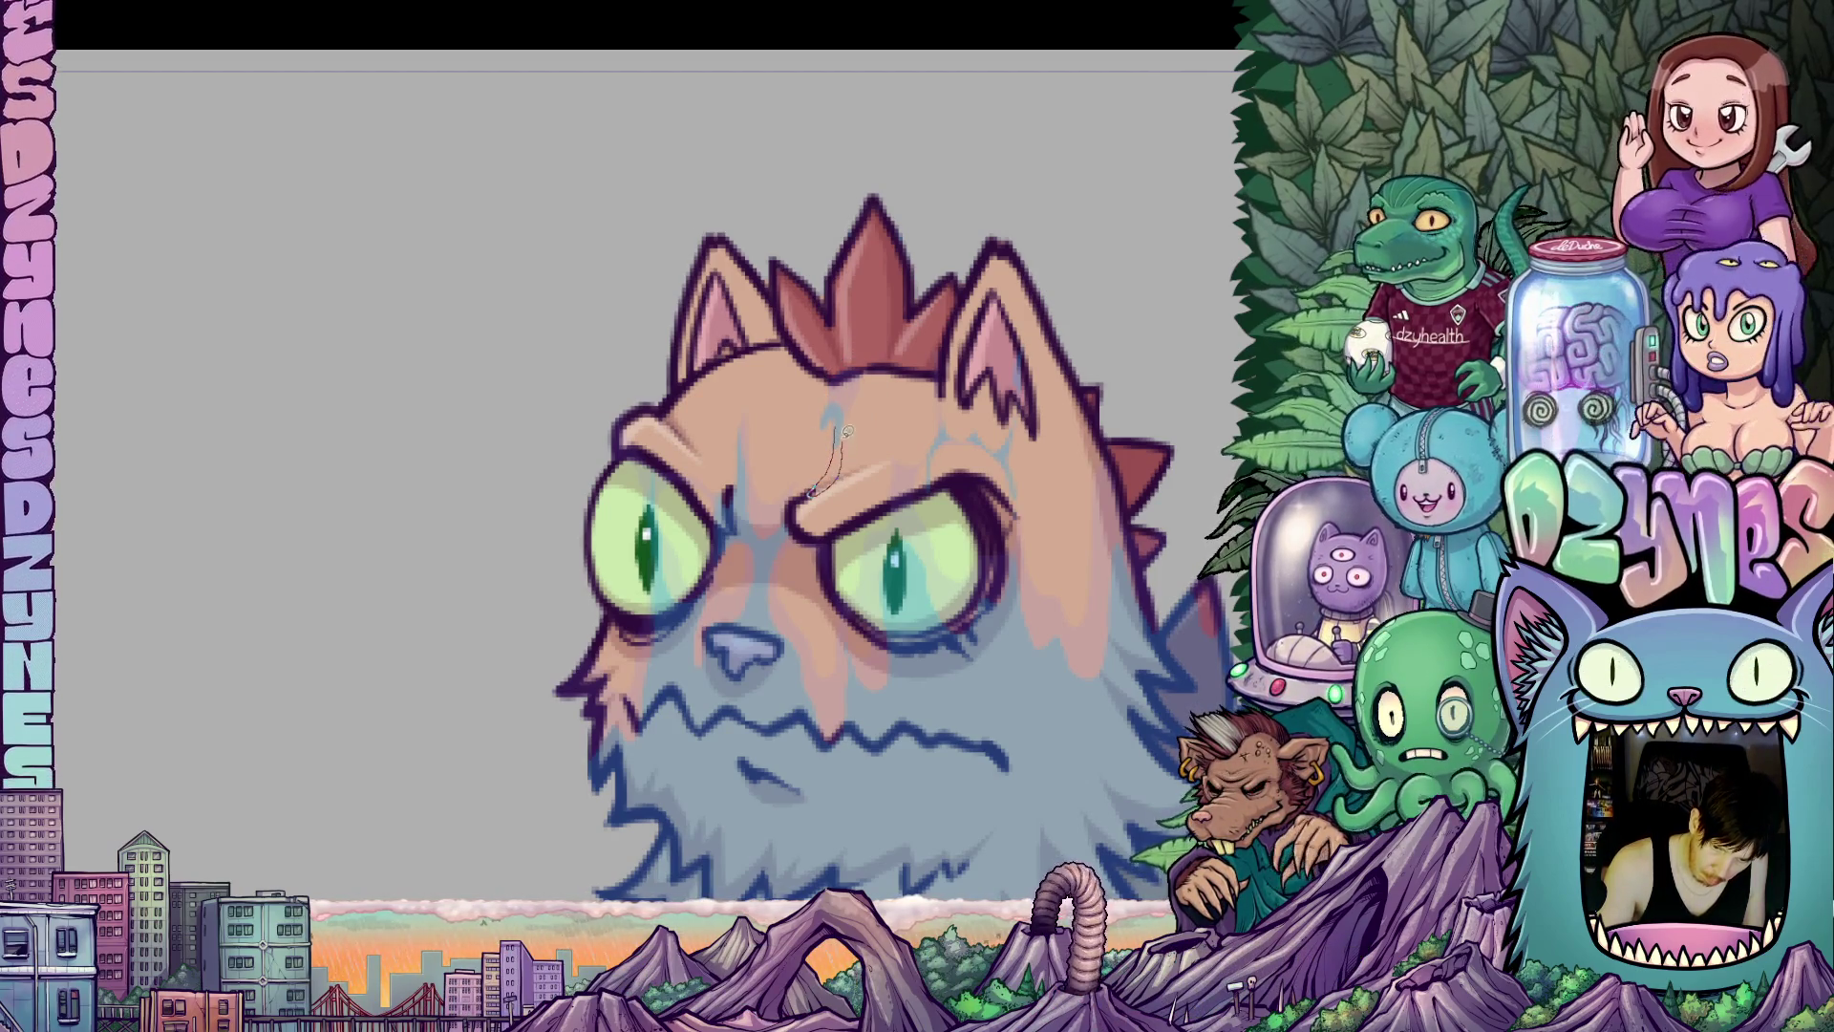
{"action": "left_click_drag", "start_coordinate": [838, 420], "coordinate": [838, 432]}
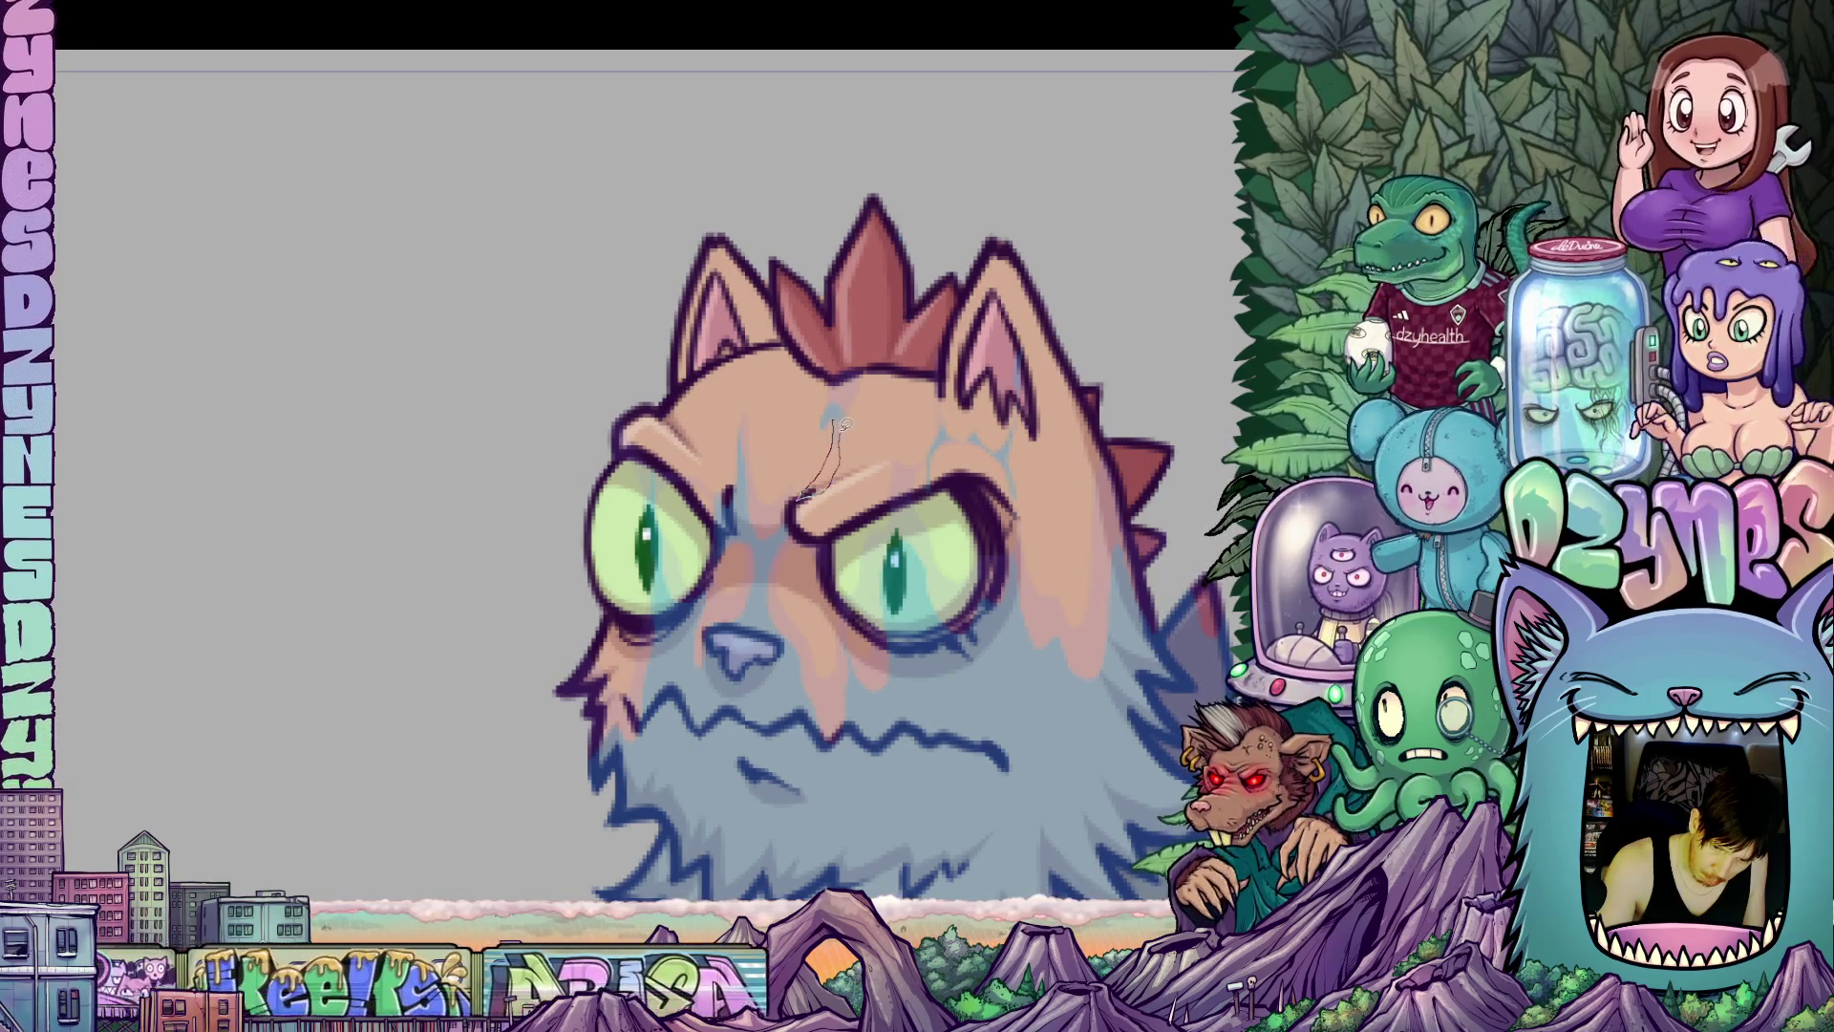
{"action": "left_click_drag", "start_coordinate": [838, 420], "coordinate": [834, 395]}
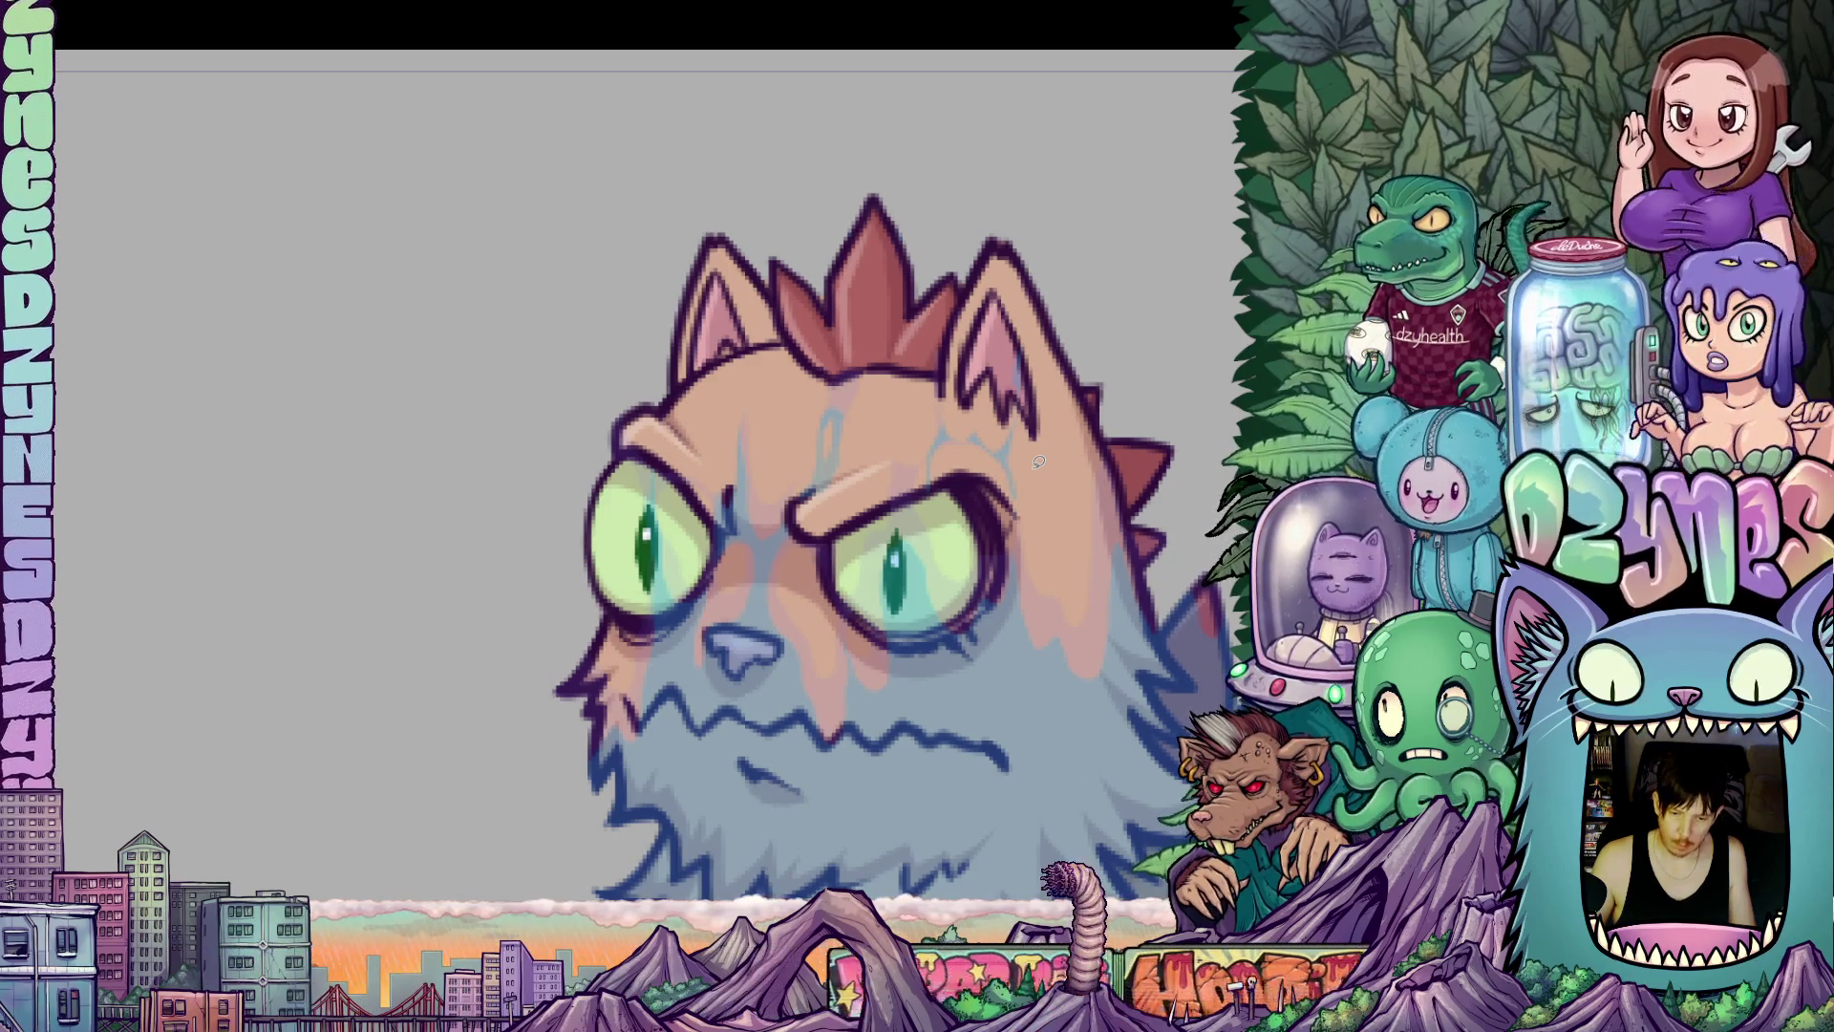
Step back and forth through undo history comparing the face with and without bluish paint.
{"action": "key", "text": "ctrl+z"}
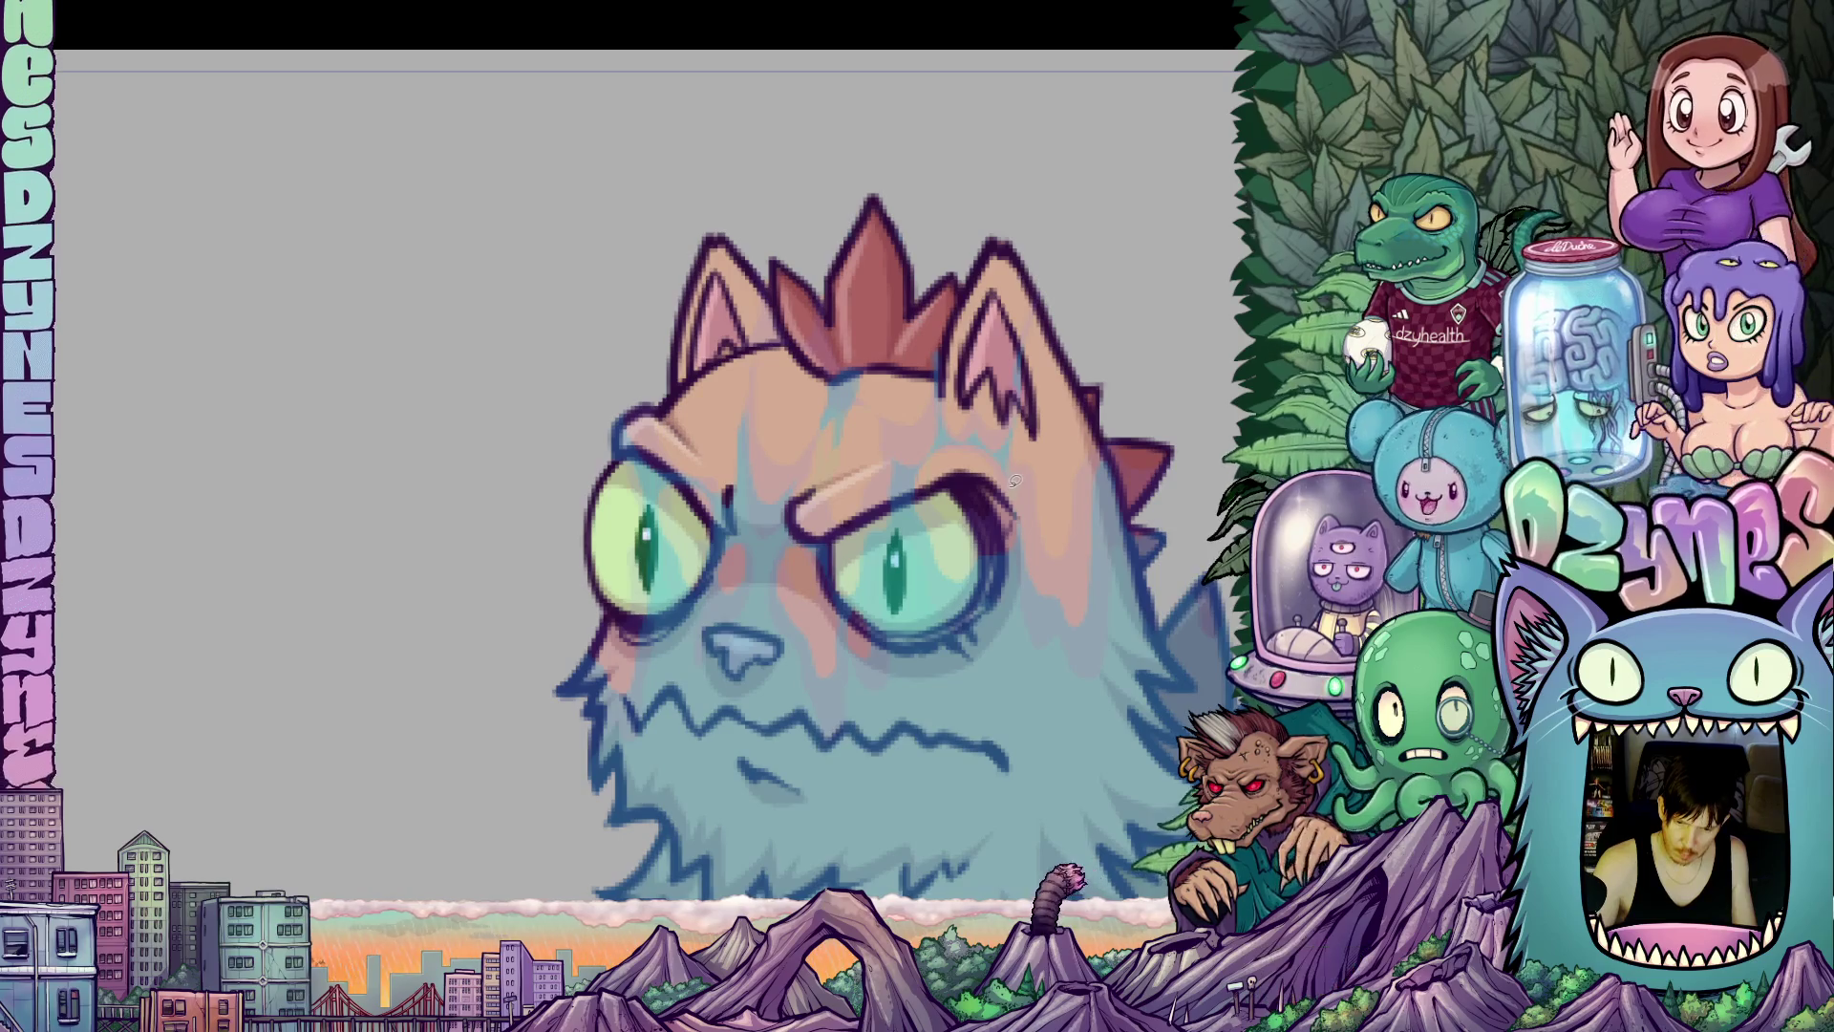
{"action": "key", "text": "ctrl+z"}
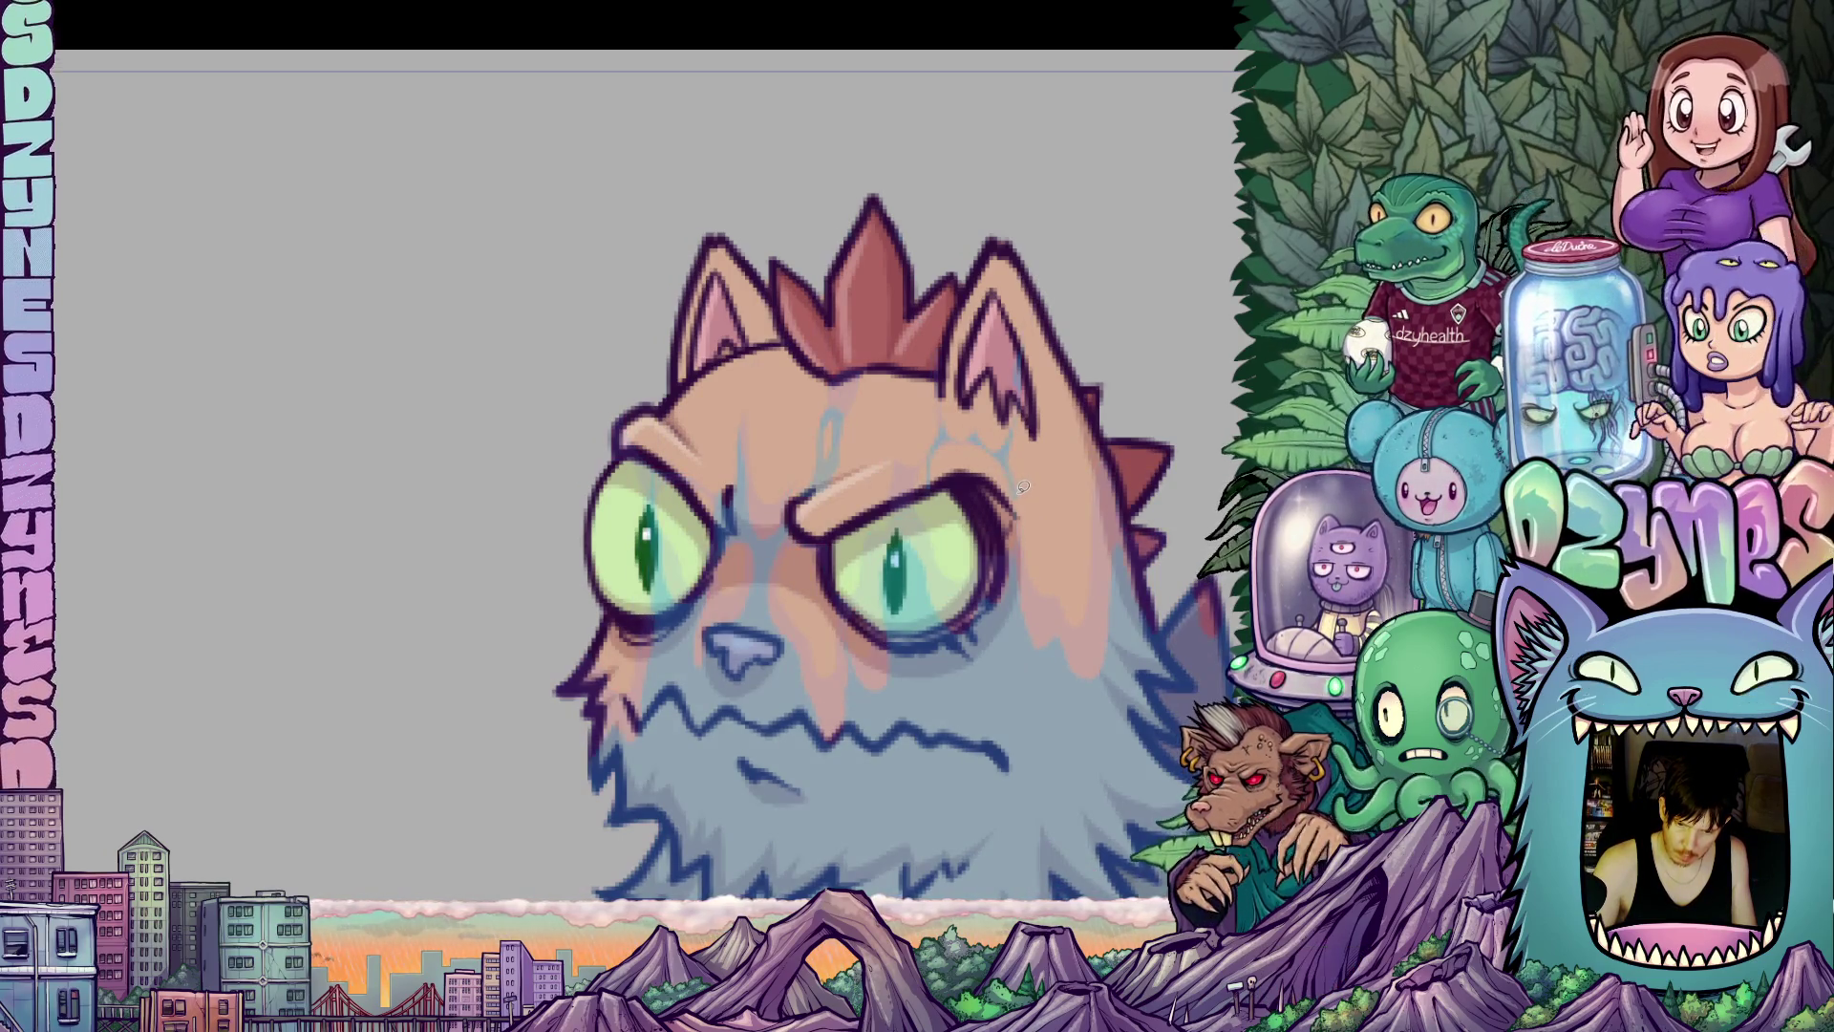
{"action": "key", "text": "ctrl+z"}
{"action": "key", "text": "ctrl+z"}
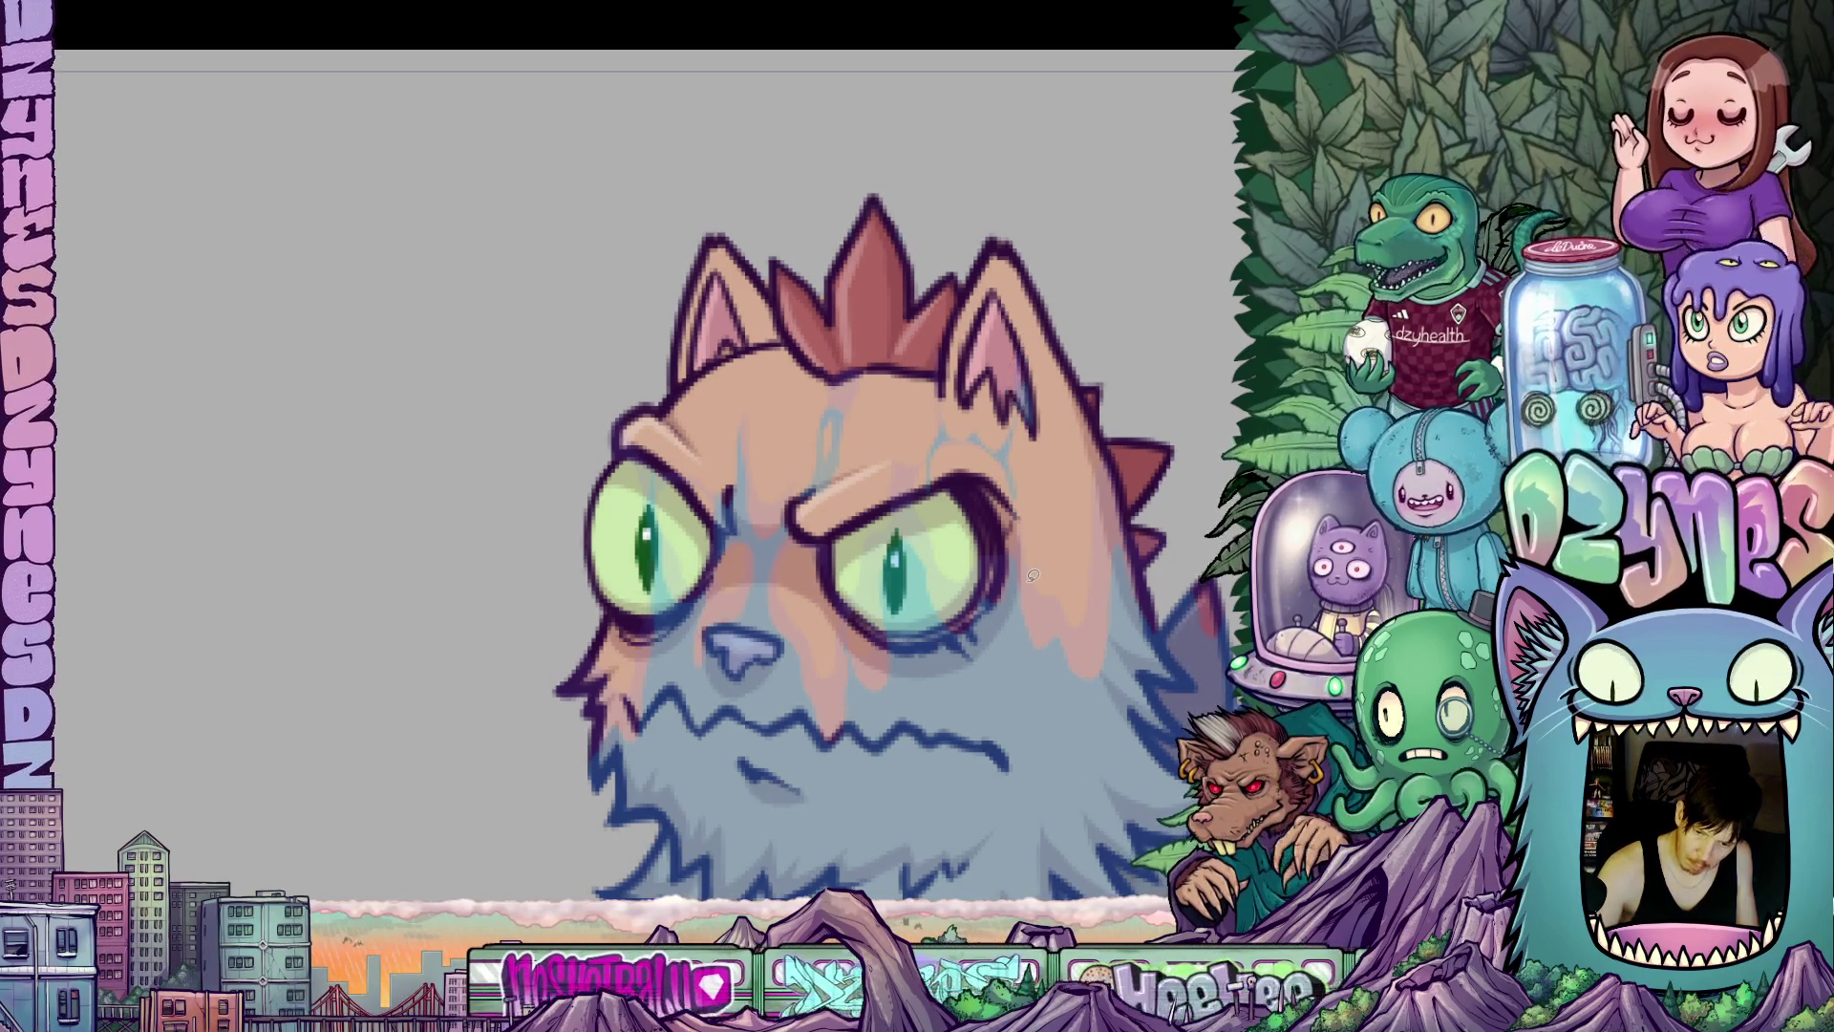
{"action": "key", "text": "ctrl+z"}
{"action": "key", "text": "ctrl+z"}
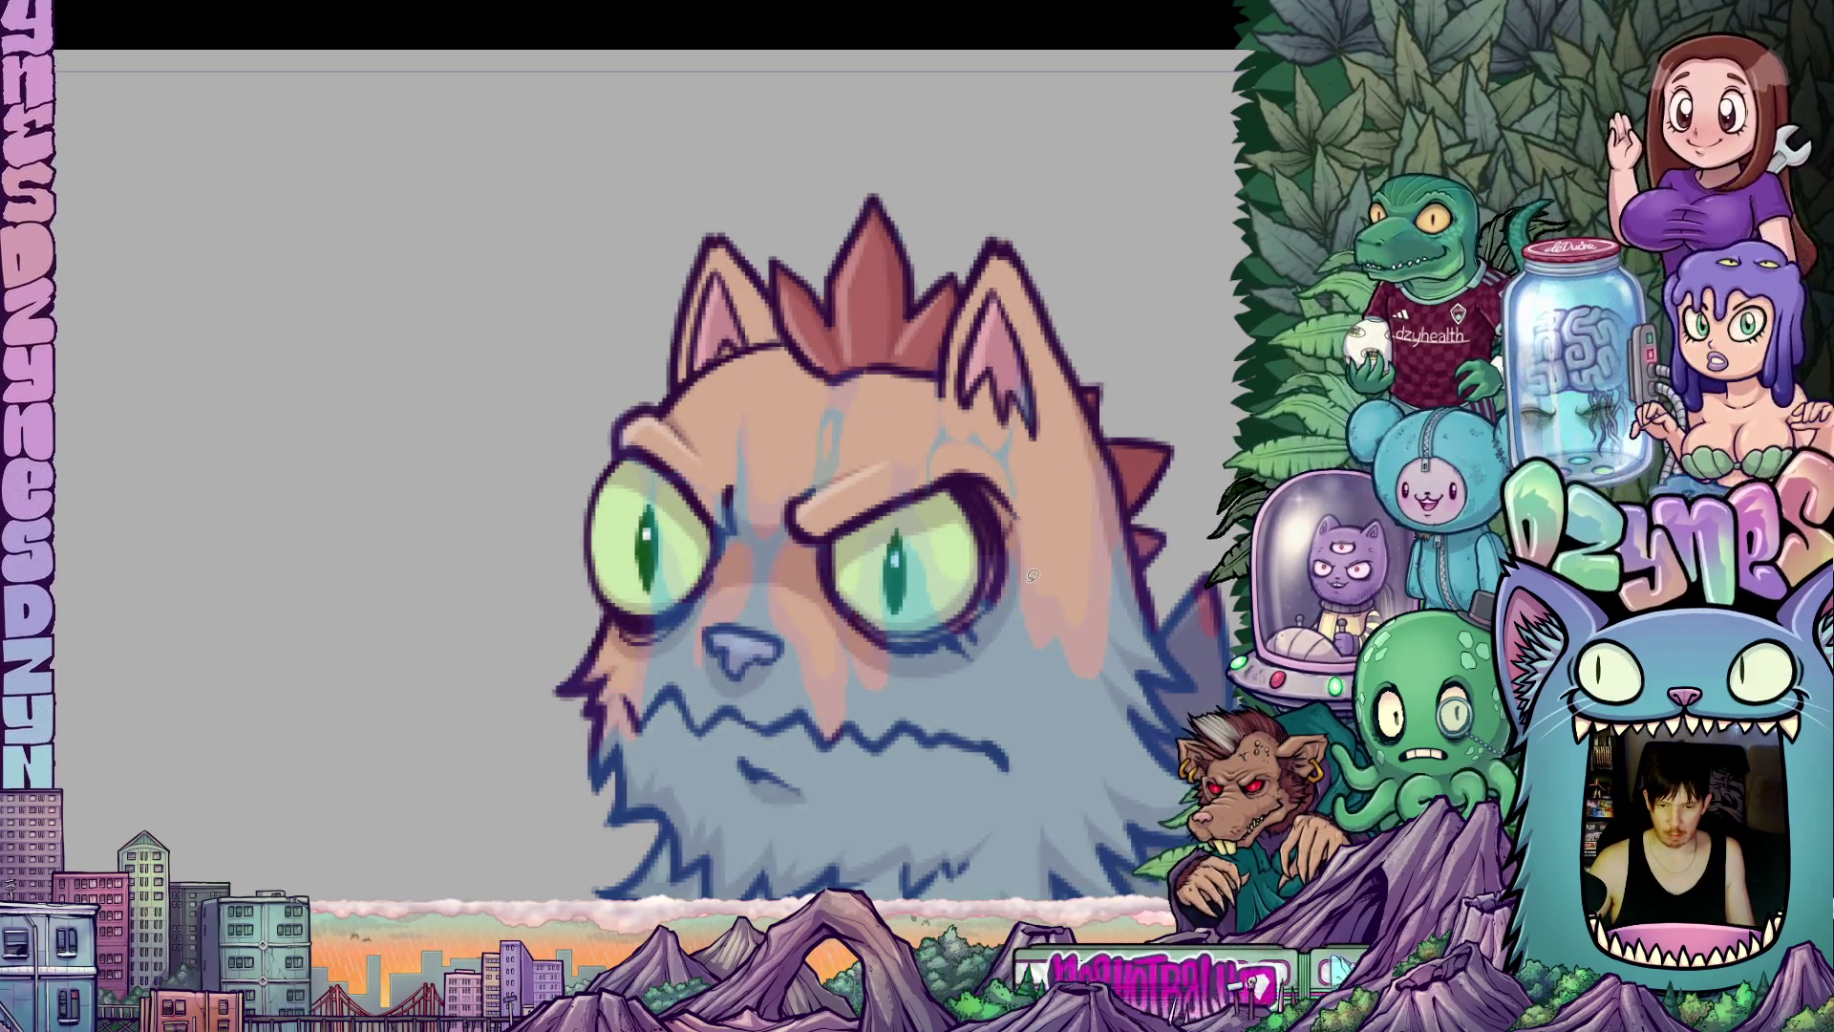
{"action": "key", "text": "ctrl+shift+z"}
{"action": "key", "text": "ctrl+shift+z"}
{"action": "key", "text": "ctrl+shift+z"}
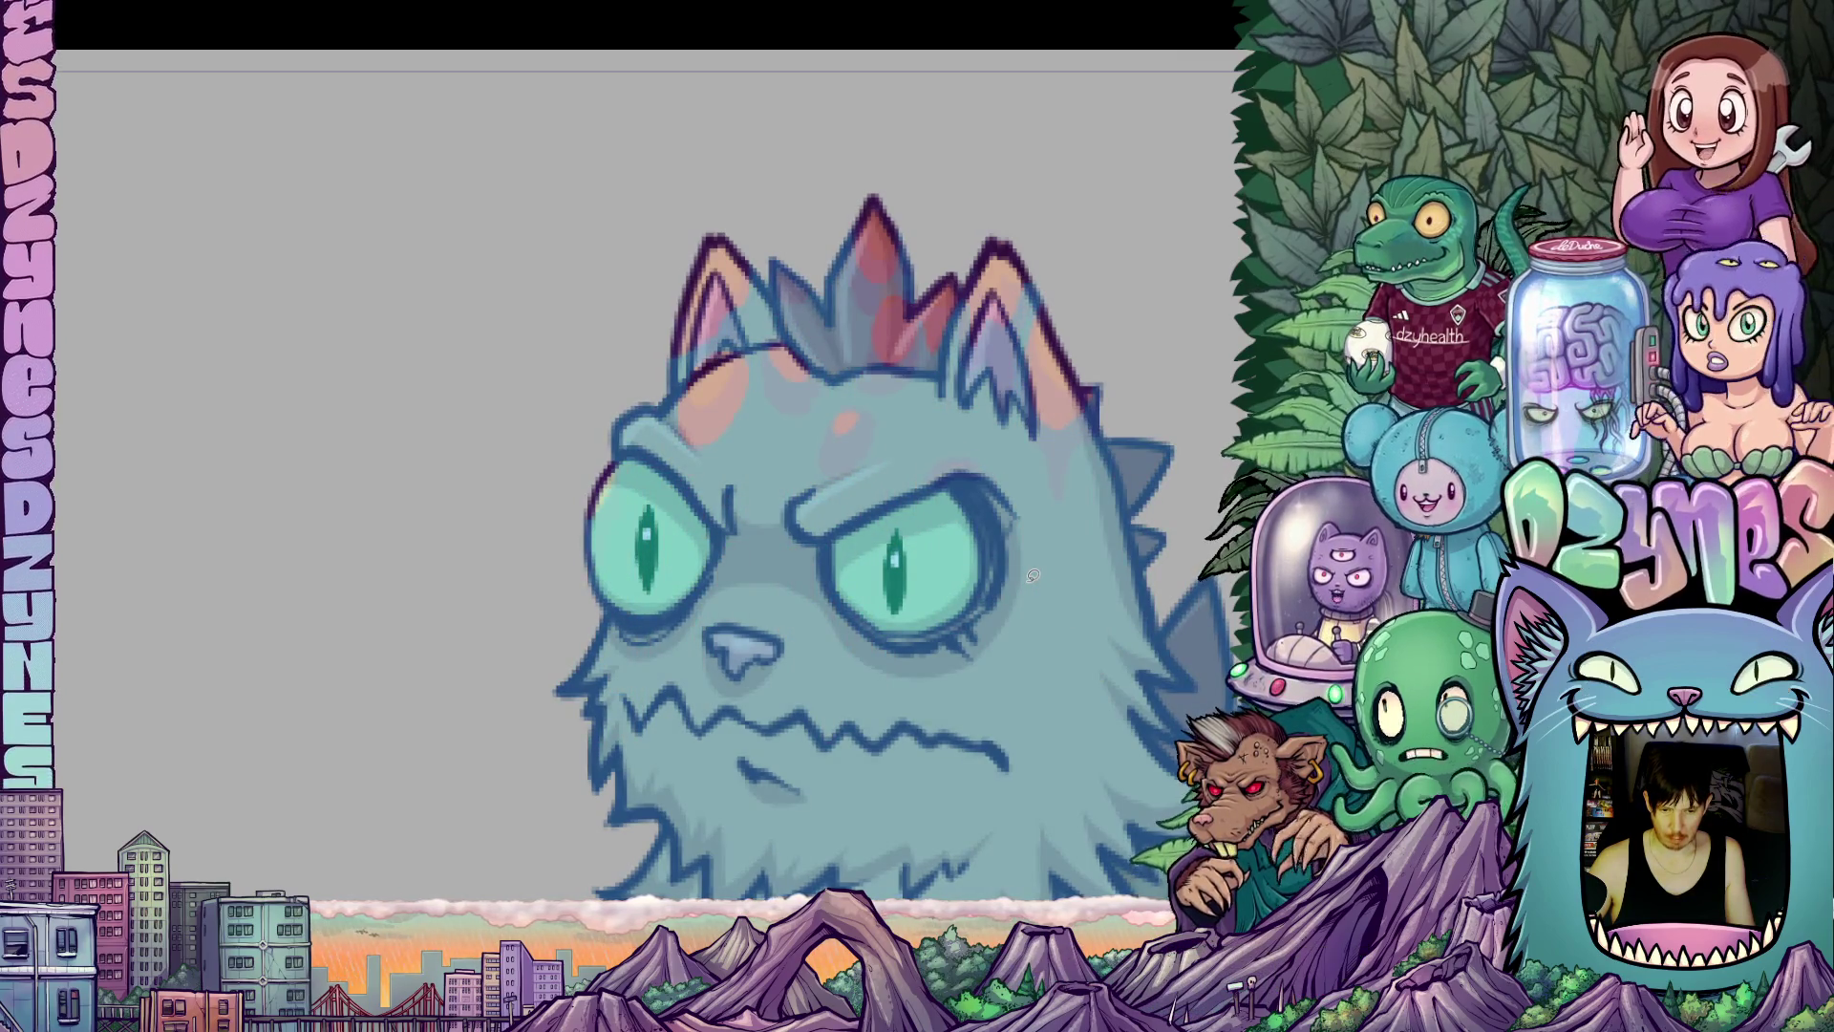
{"action": "key", "text": "ctrl+z"}
{"action": "key", "text": "ctrl+z"}
{"action": "key", "text": "ctrl+z"}
{"action": "key", "text": "ctrl+shift+z"}
{"action": "key", "text": "ctrl+shift+z"}
{"action": "key", "text": "ctrl+shift+z"}
{"action": "key", "text": "ctrl+z"}
{"action": "key", "text": "ctrl+z"}
{"action": "key", "text": "ctrl+z"}
{"action": "key", "text": "ctrl+shift+z"}
{"action": "key", "text": "ctrl+shift+z"}
{"action": "key", "text": "ctrl+shift+z"}
{"action": "key", "text": "ctrl+shift+z"}
{"action": "key", "text": "ctrl+z"}
{"action": "key", "text": "ctrl+z"}
{"action": "key", "text": "ctrl+shift+z"}
{"action": "key", "text": "ctrl+shift+z"}
{"action": "key", "text": "ctrl+z"}
{"action": "key", "text": "ctrl+z"}
{"action": "key", "text": "ctrl+shift+z"}
{"action": "key", "text": "ctrl+shift+z"}
{"action": "key", "text": "ctrl+shift+z"}
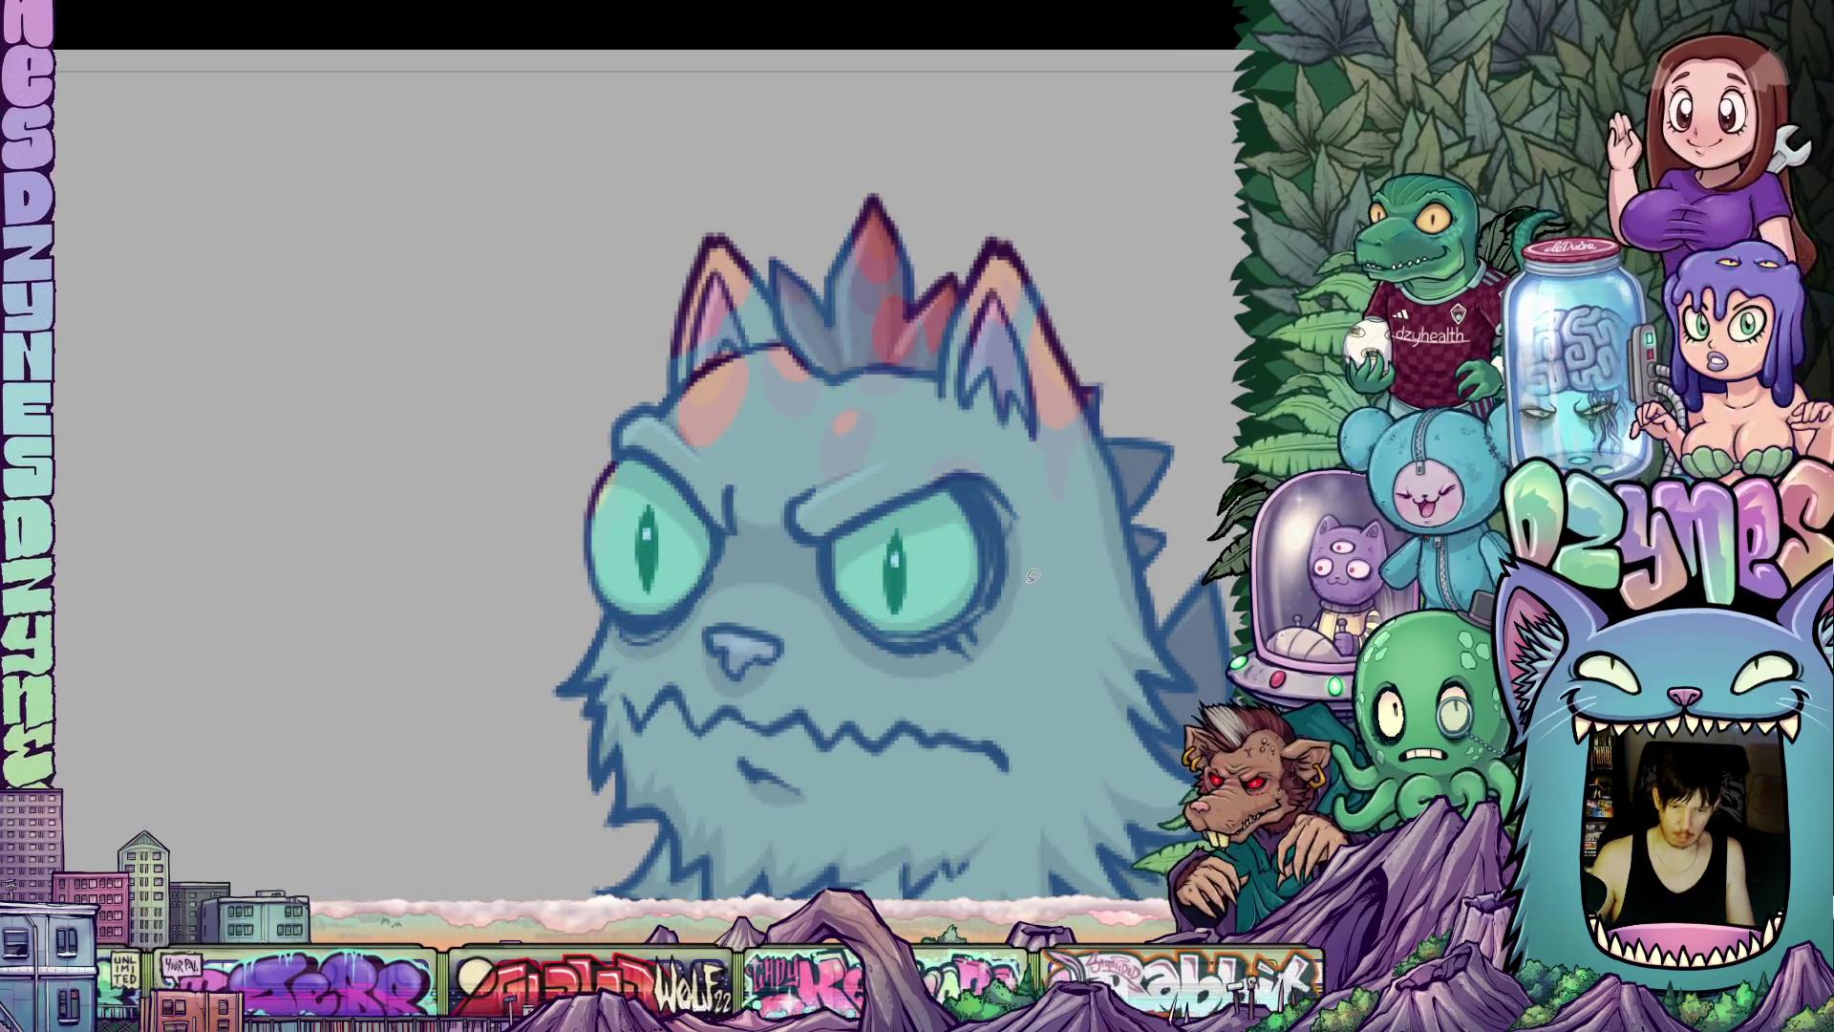
{"action": "scroll", "coordinate": [1006, 577], "scroll_direction": "down", "scroll_amount": 4}
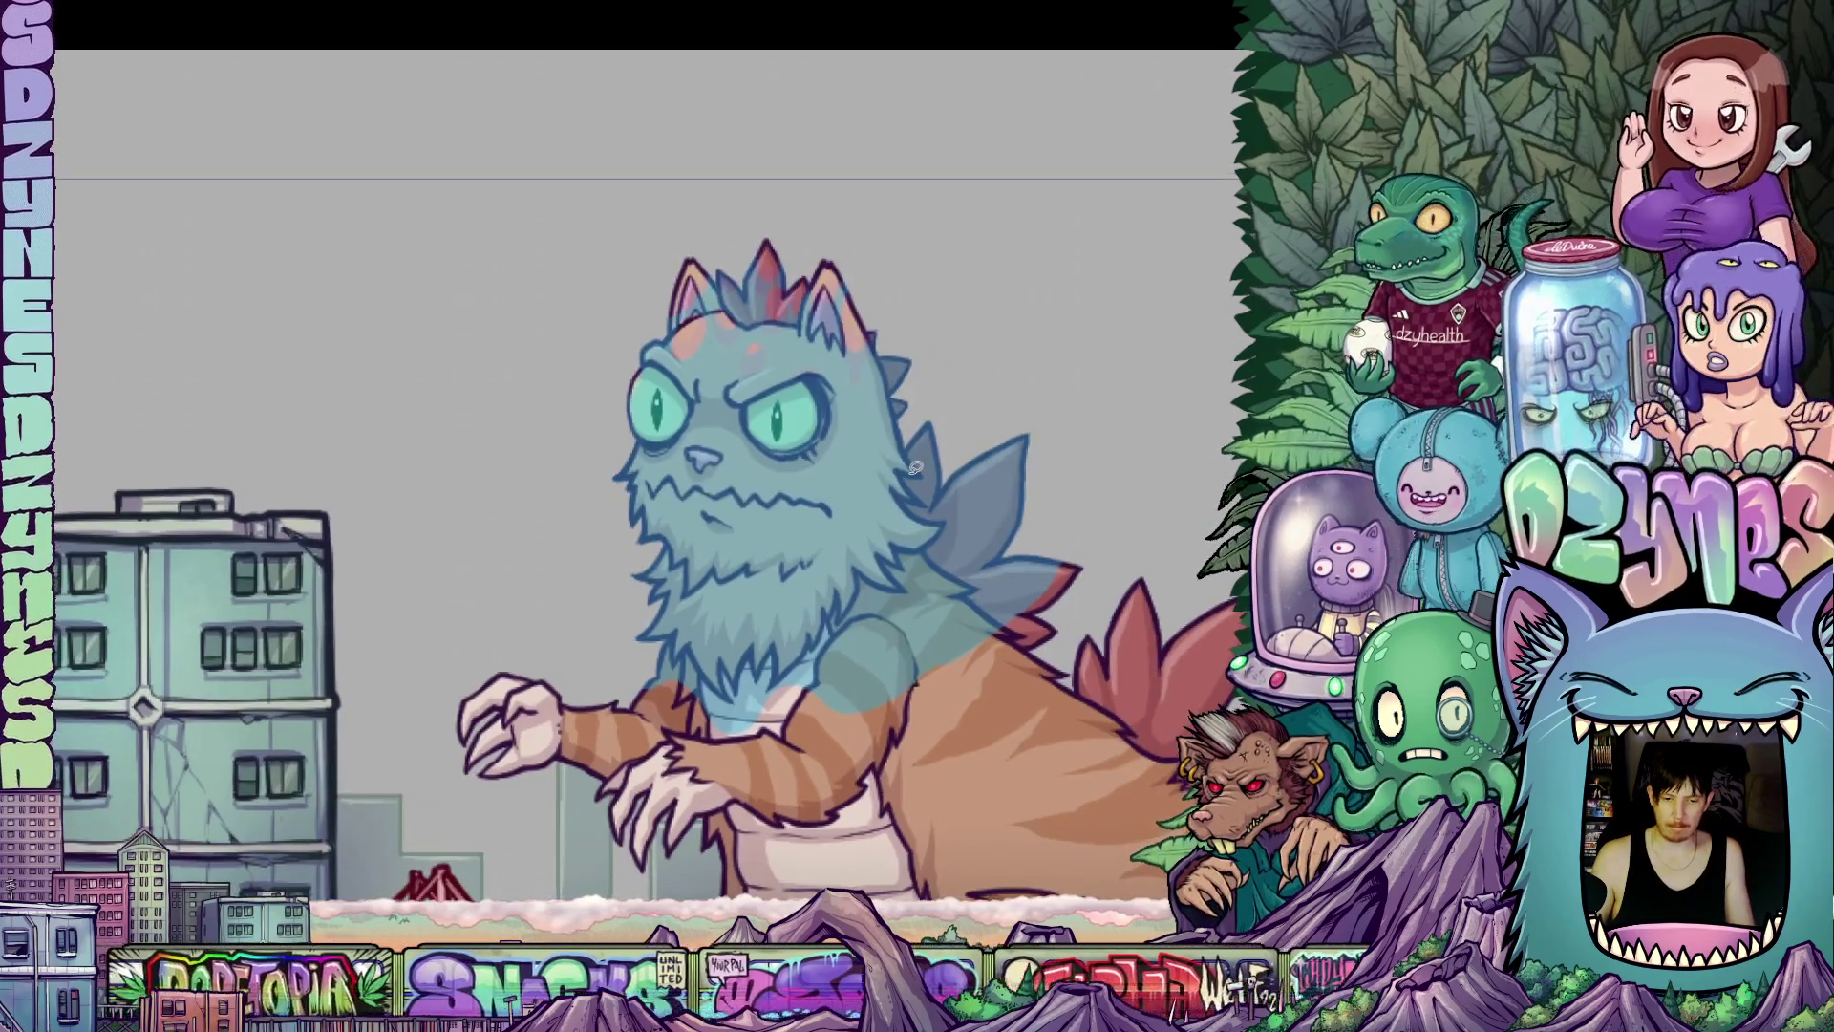
{"action": "key", "text": "ctrl+z"}
{"action": "key", "text": "ctrl+z"}
{"action": "key", "text": "ctrl+z"}
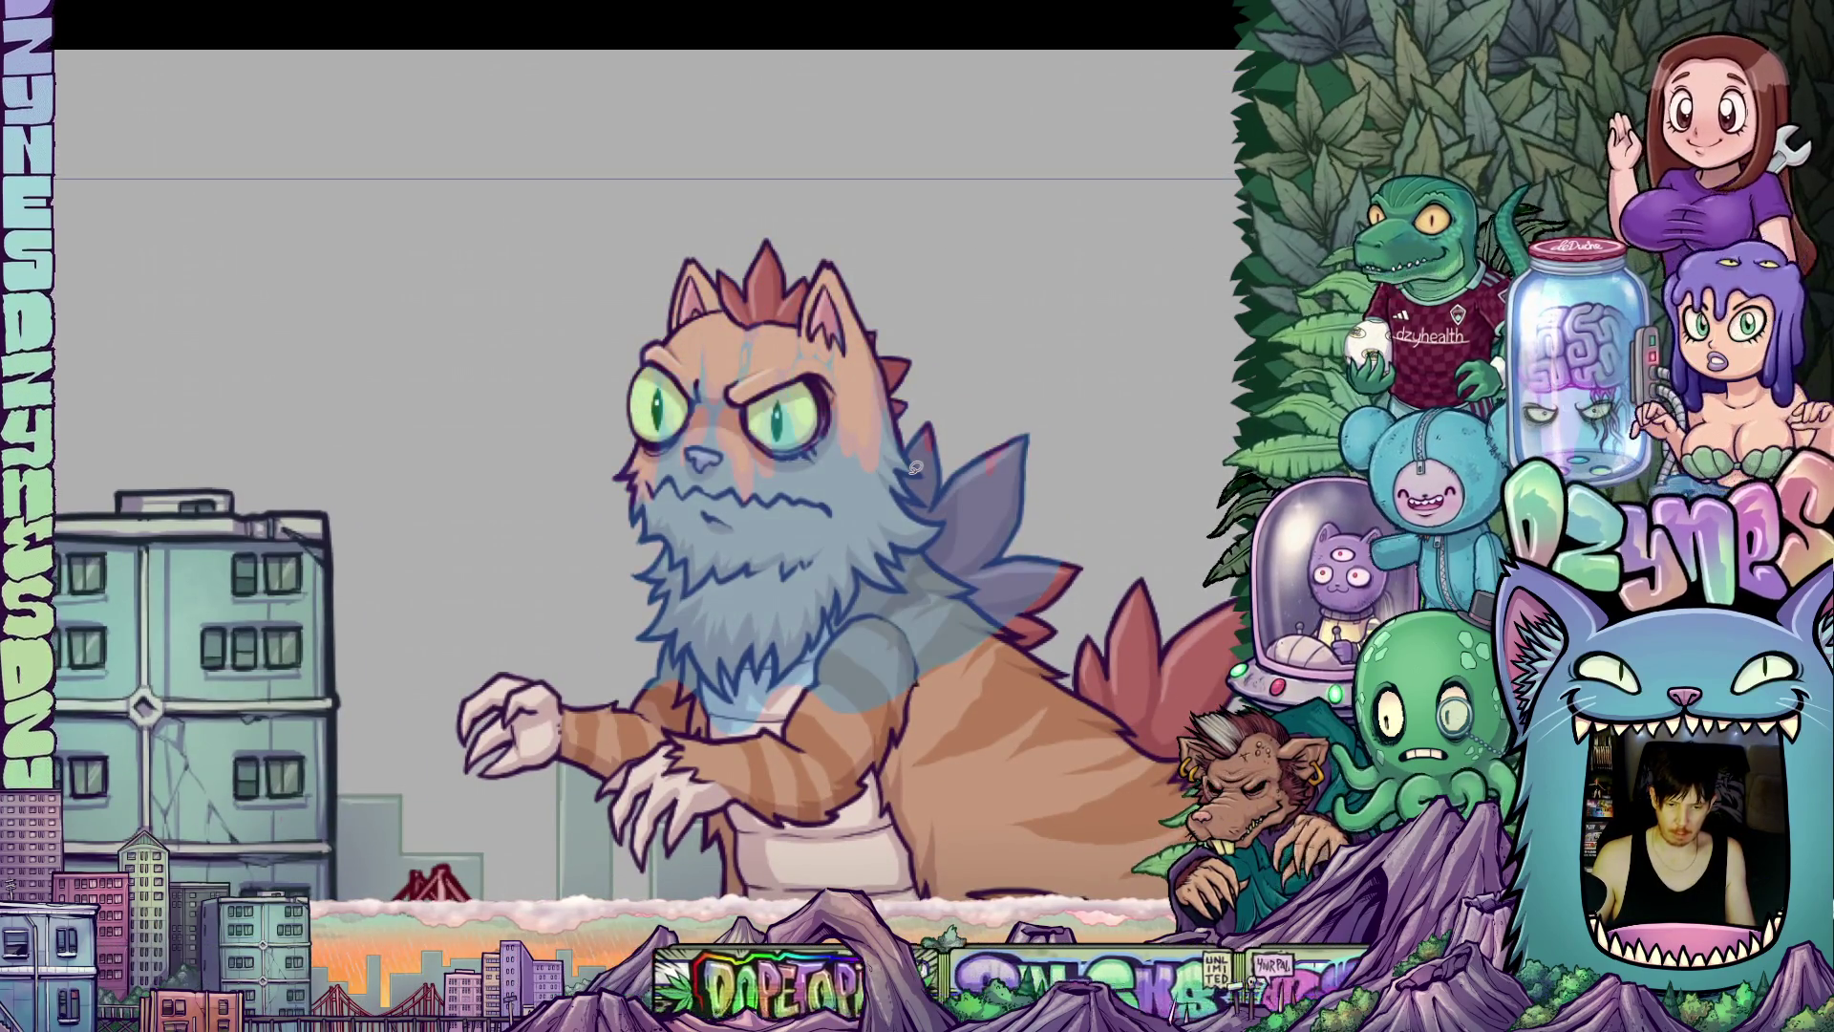
{"action": "key", "text": "ctrl+shift+z"}
{"action": "key", "text": "ctrl+z"}
{"action": "key", "text": "ctrl+shift+z"}
{"action": "key", "text": "ctrl+shift+z"}
{"action": "key", "text": "ctrl+shift+z"}
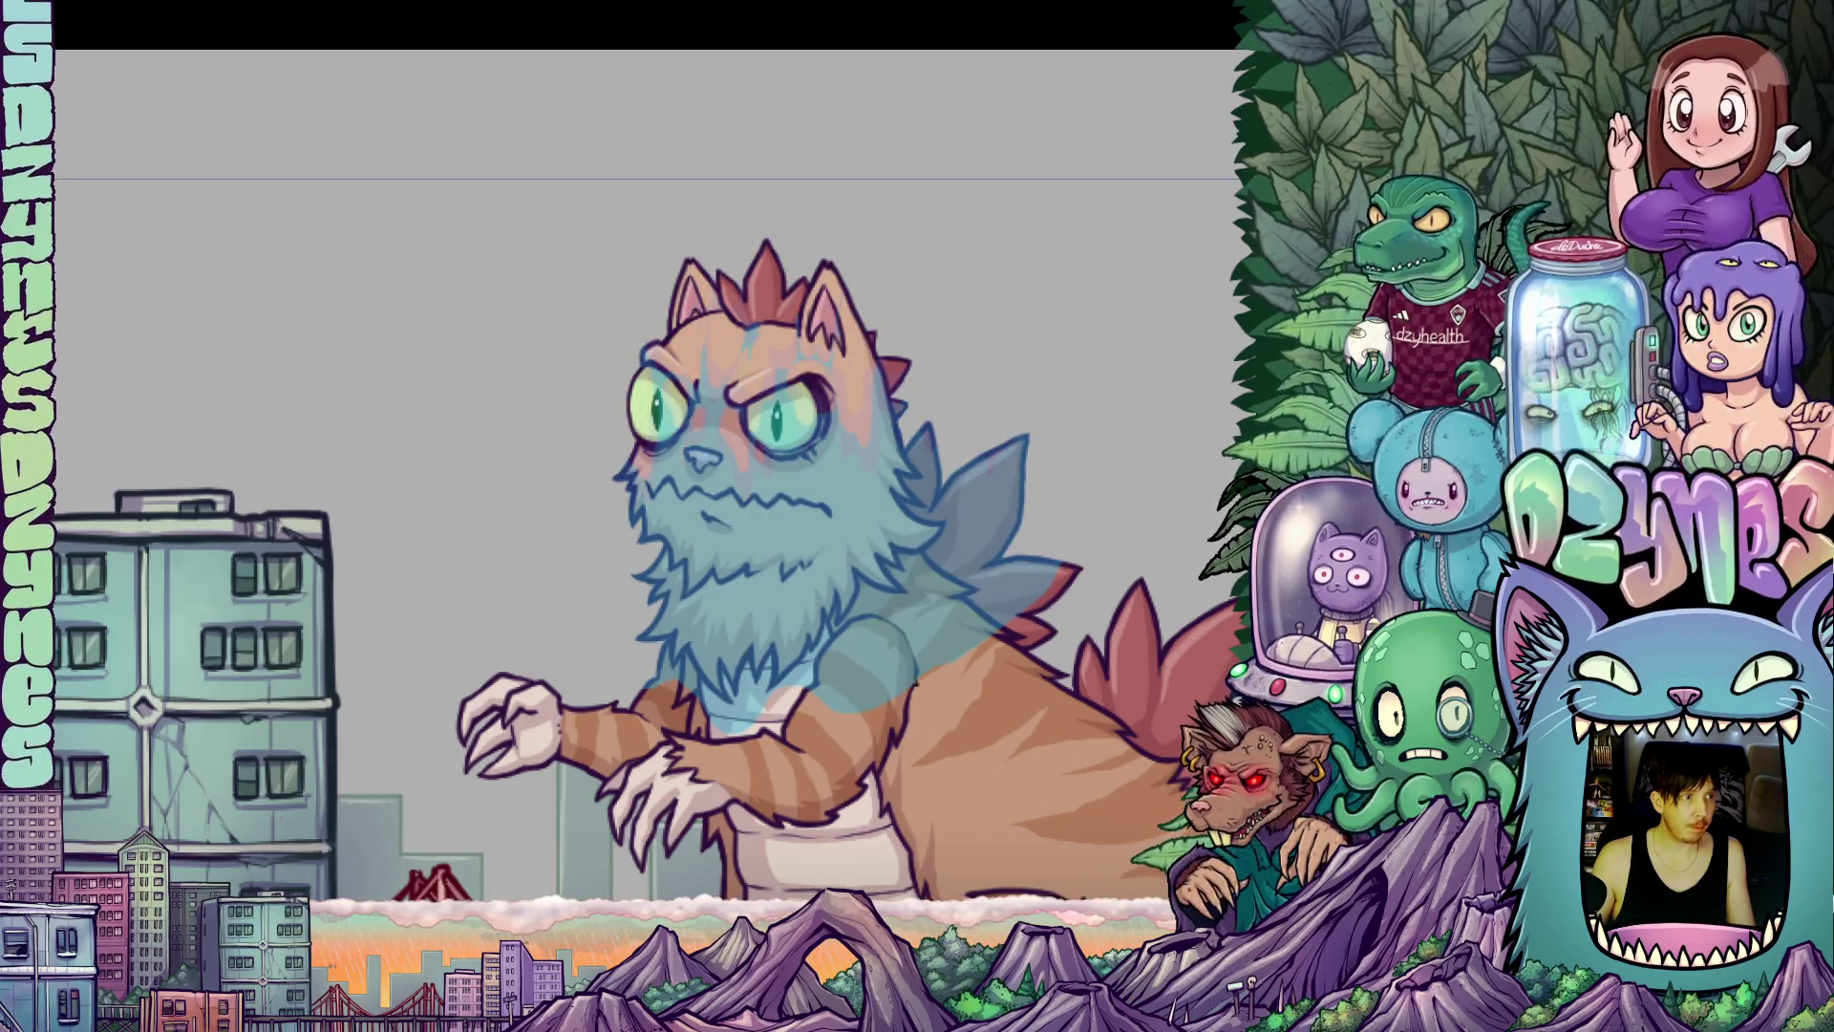
{"action": "key", "text": "ctrl+z"}
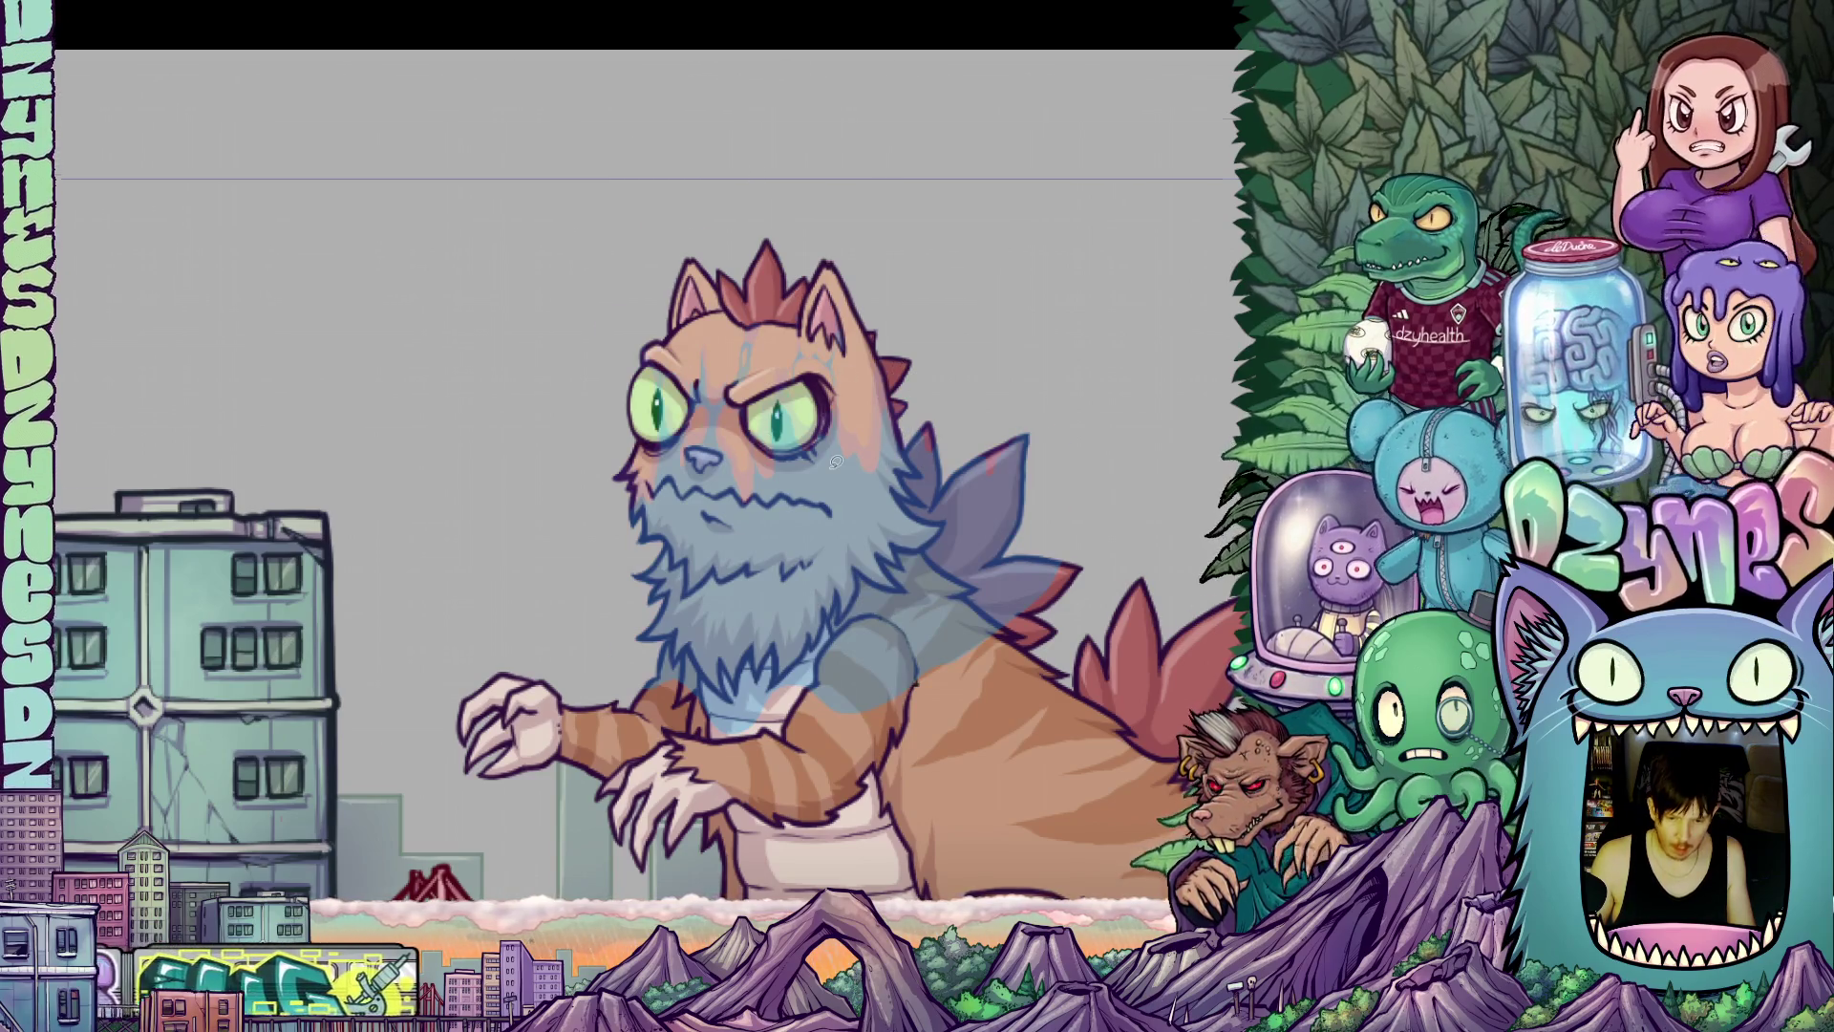
Toggle the teal wash on the beard and cheeks, finishing with it undone.
{"action": "scroll", "coordinate": [836, 463], "scroll_direction": "up", "scroll_amount": 3}
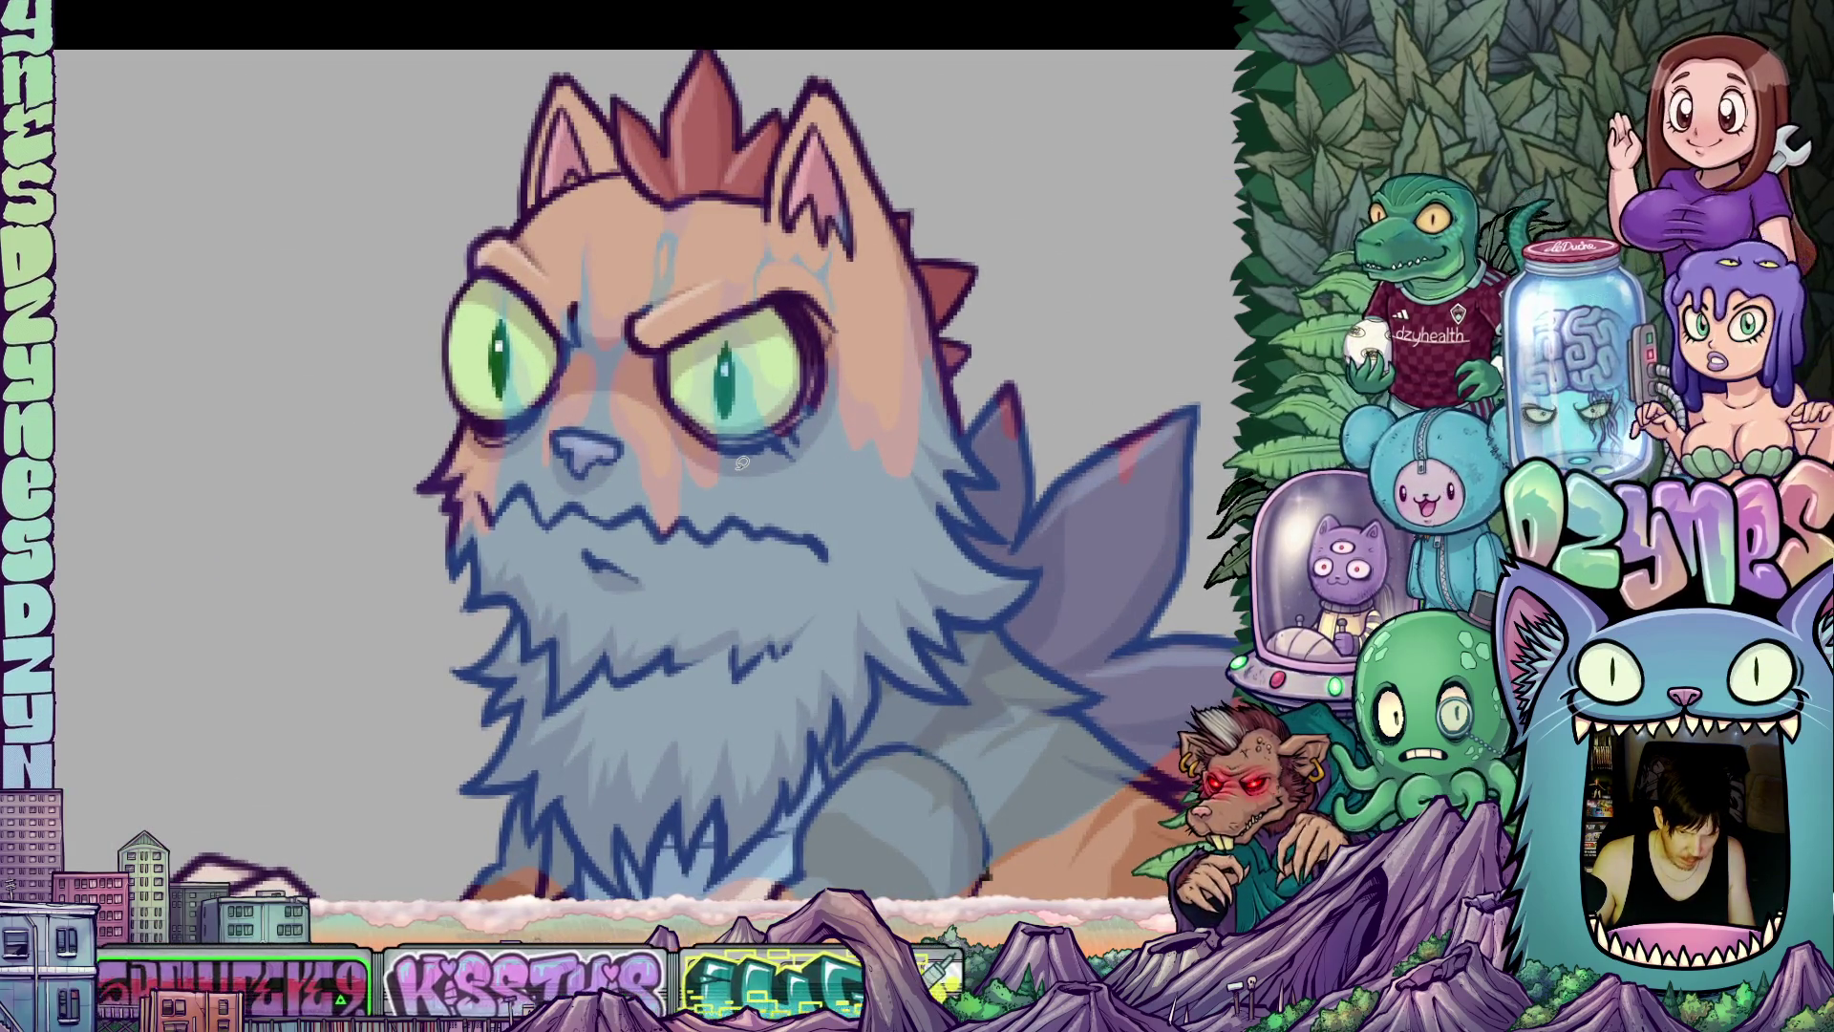
{"action": "key", "text": "ctrl+shift+z"}
{"action": "key", "text": "ctrl+z"}
{"action": "key", "text": "ctrl+shift+z"}
{"action": "key", "text": "ctrl+z"}
{"action": "key", "text": "ctrl+shift+z"}
{"action": "key", "text": "ctrl+z"}
{"action": "key", "text": "ctrl+shift+z"}
{"action": "key", "text": "ctrl+z"}
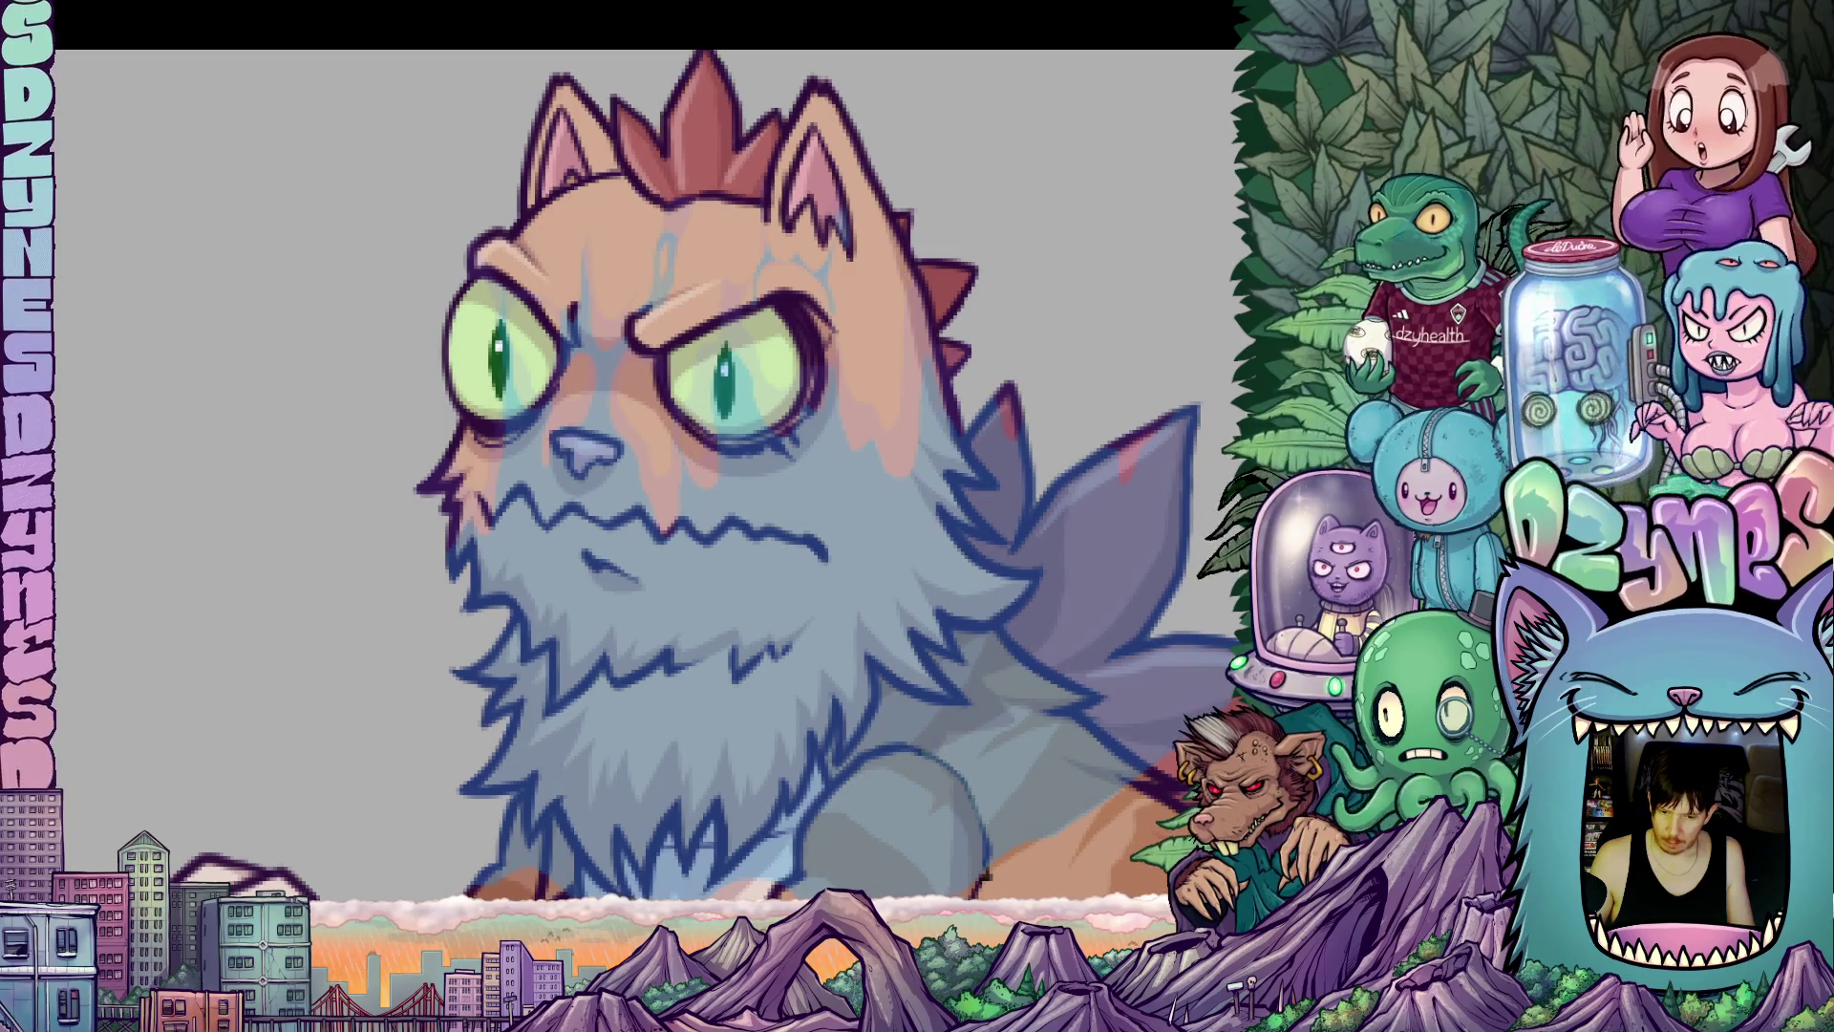
{"action": "key", "text": "ctrl+shift+z"}
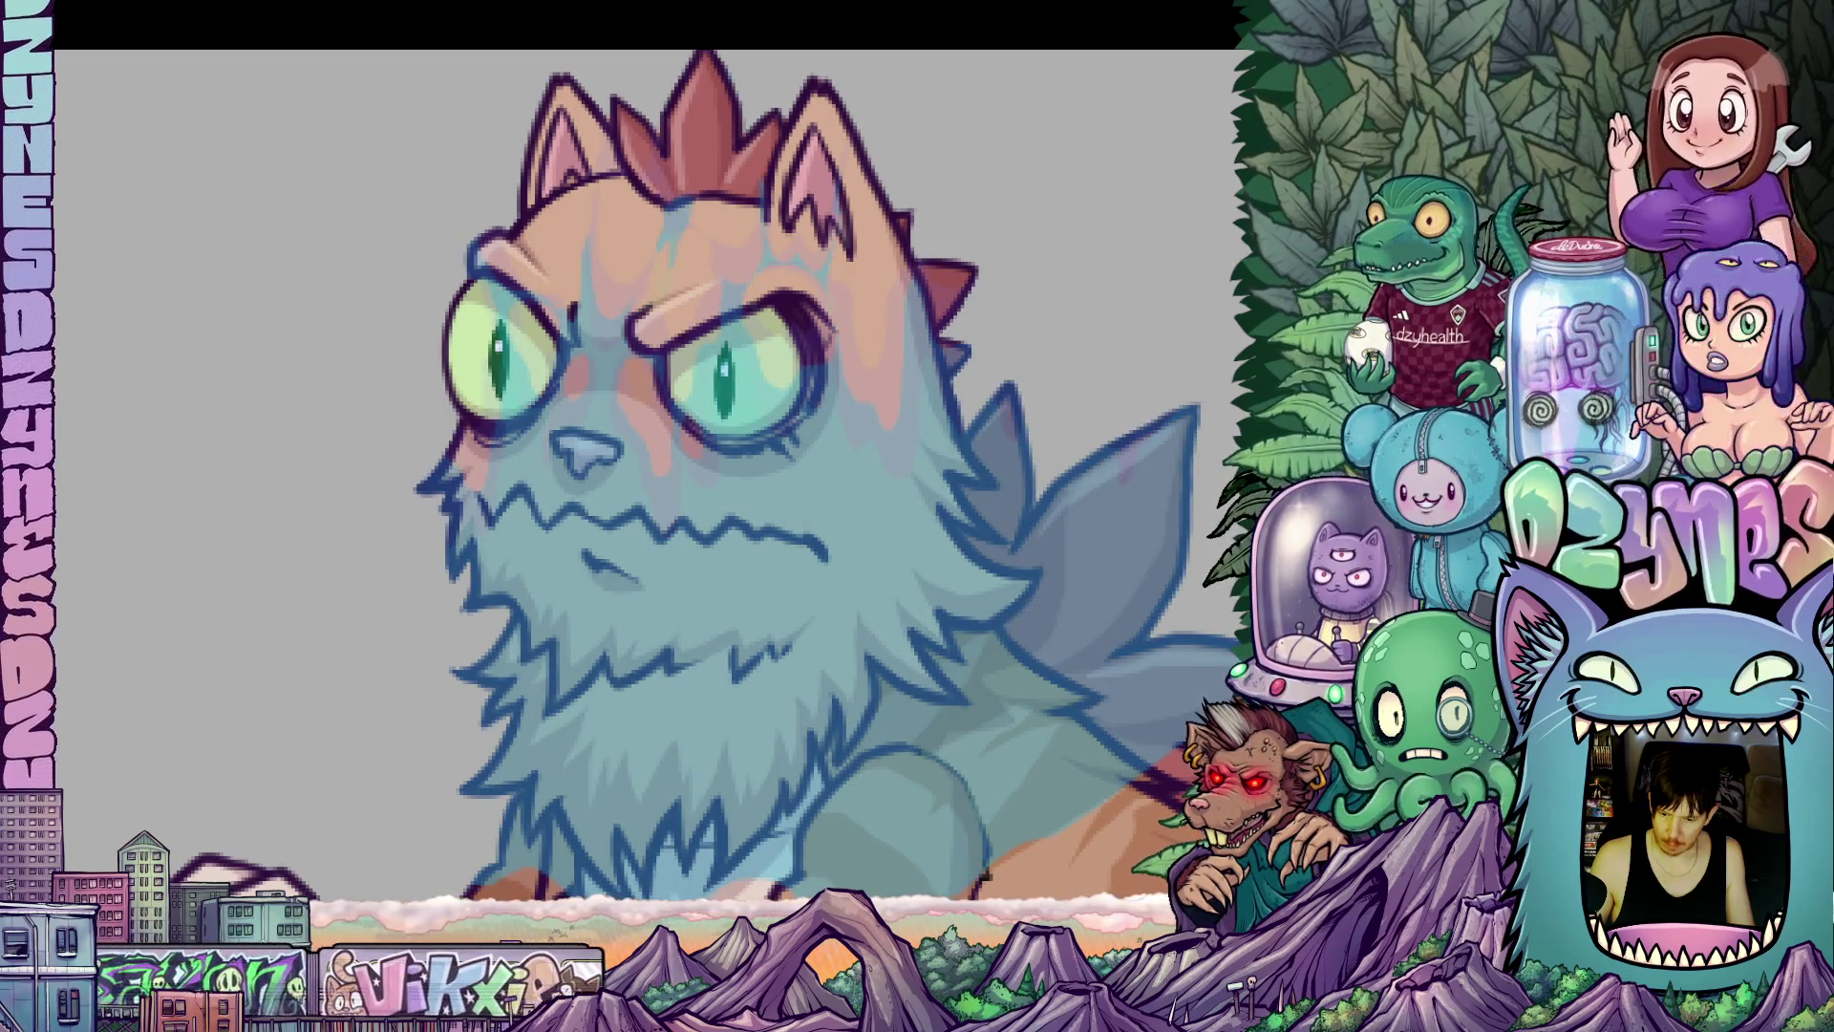
{"action": "key", "text": "ctrl+z"}
Draw a thin yellow guide stroke near the eye, discarding a U-shaped attempt.
{"action": "left_click_drag", "start_coordinate": [1152, 612], "coordinate": [925, 569]}
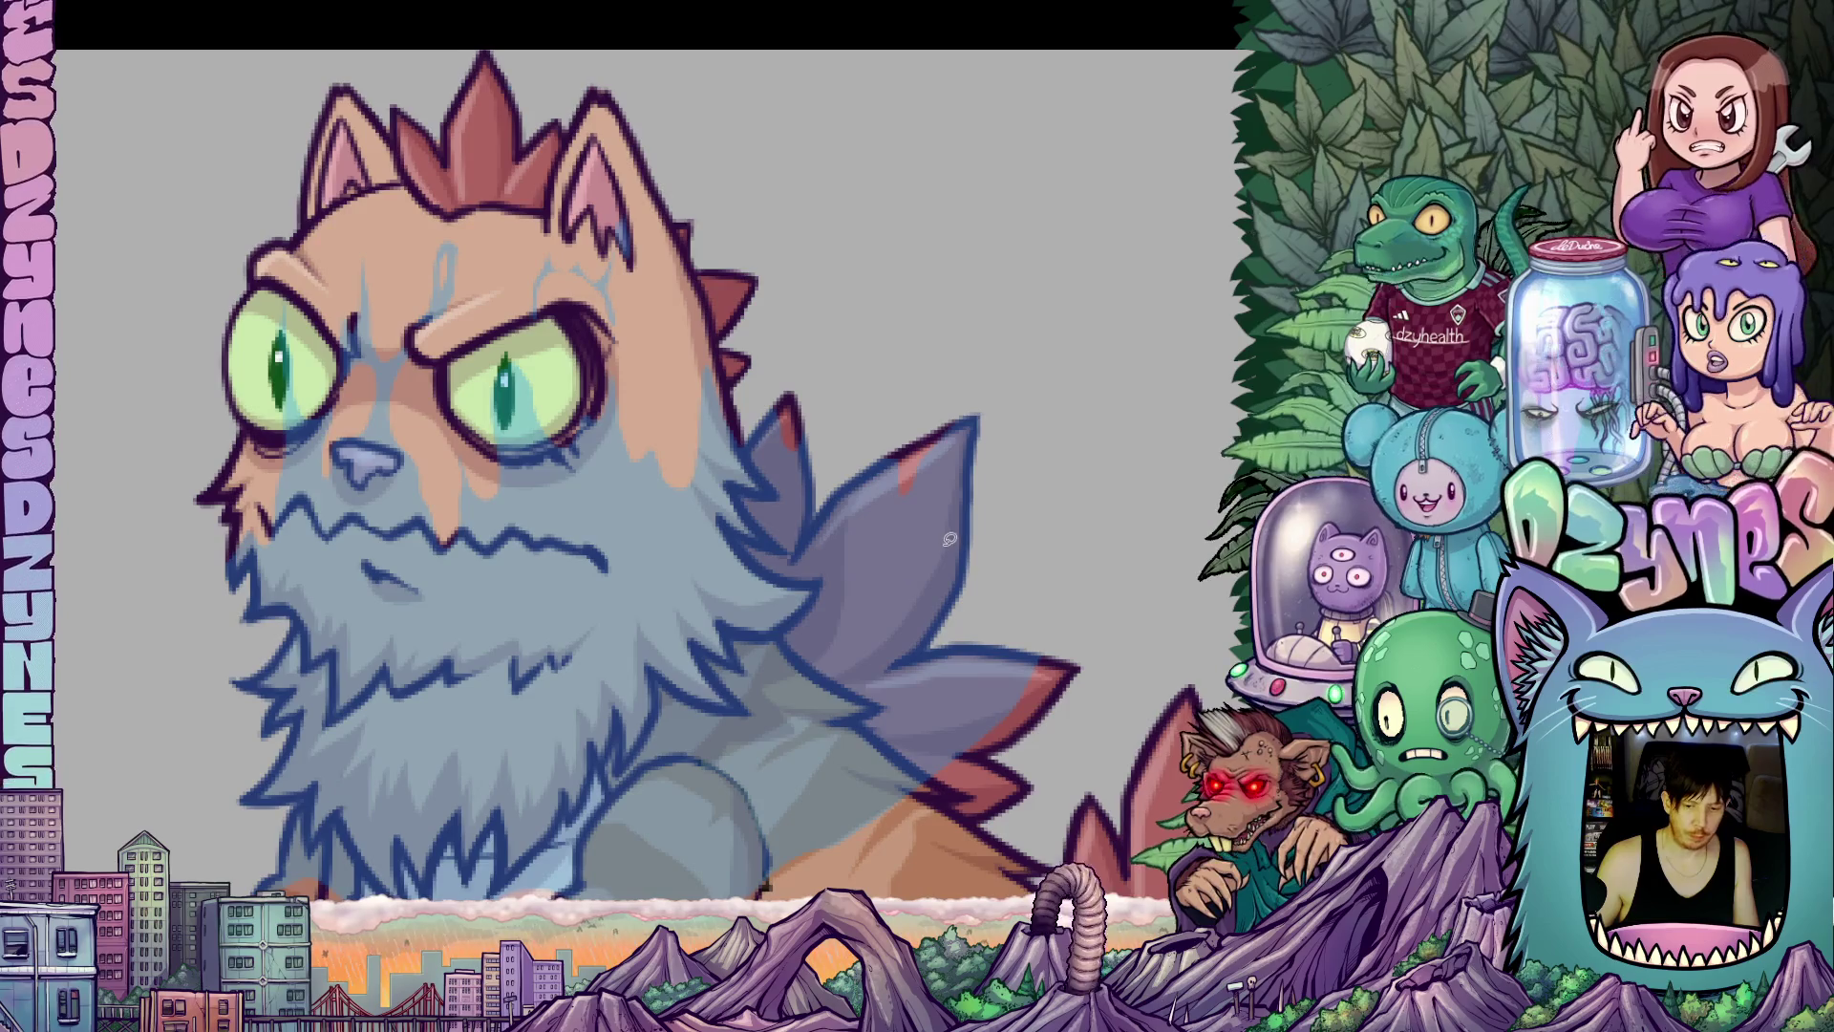
{"action": "scroll", "coordinate": [948, 538], "scroll_direction": "up", "scroll_amount": 2}
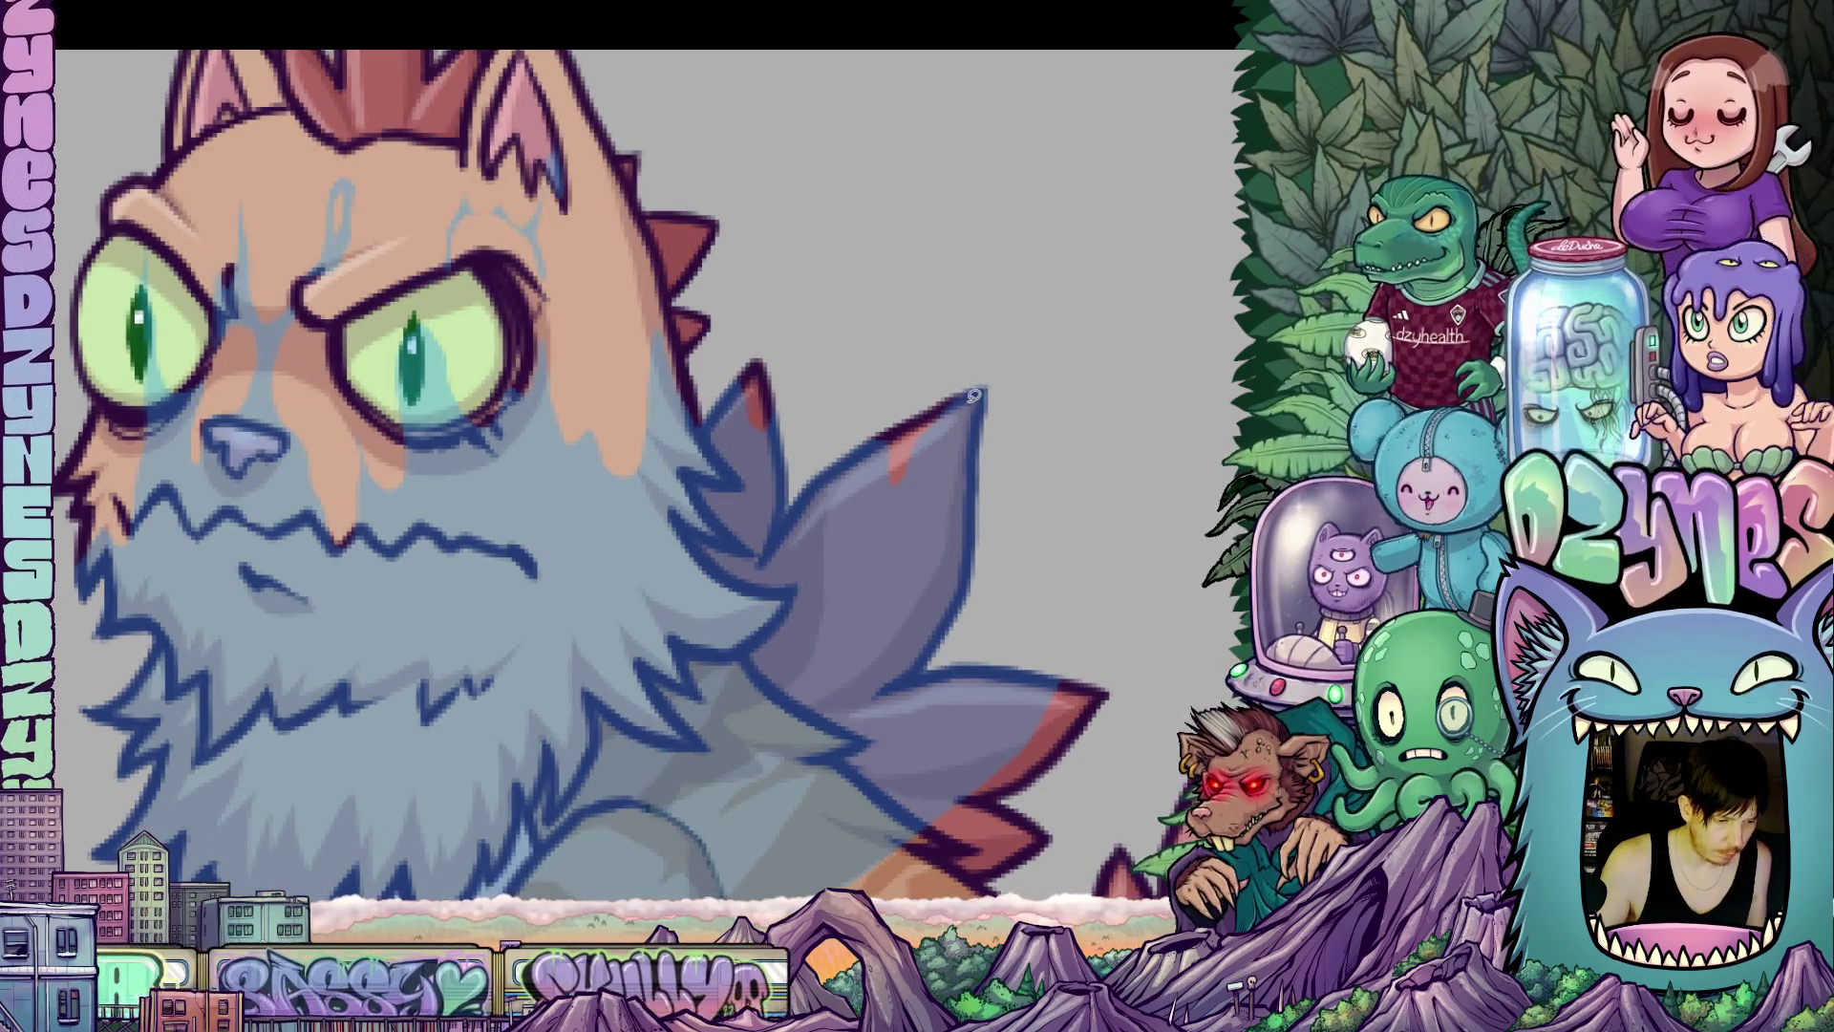
{"action": "mouse_move", "coordinate": [989, 373]}
{"action": "left_mouse_down"}
{"action": "mouse_move", "coordinate": [936, 444]}
{"action": "mouse_move", "coordinate": [909, 564]}
{"action": "mouse_move", "coordinate": [886, 473]}
{"action": "mouse_move", "coordinate": [865, 463]}
{"action": "mouse_move", "coordinate": [889, 400]}
{"action": "mouse_move", "coordinate": [965, 392]}
{"action": "left_mouse_up"}
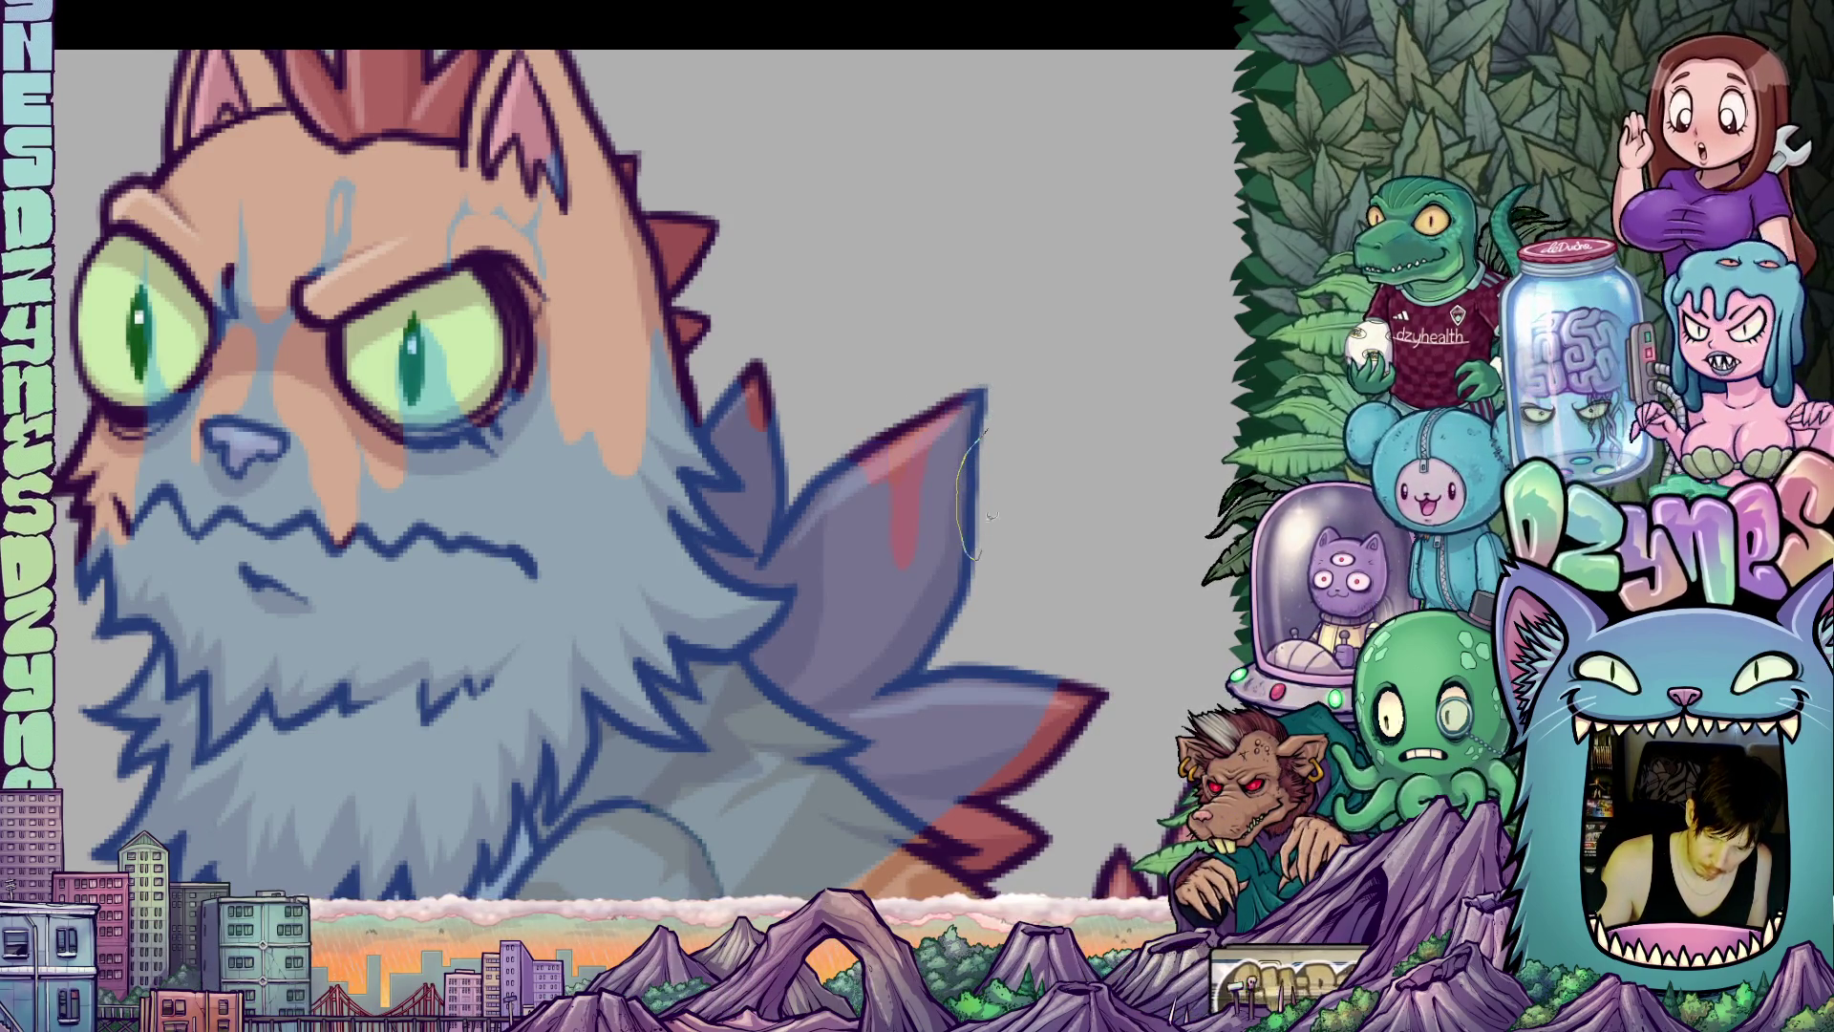
{"action": "mouse_move", "coordinate": [949, 677]}
{"action": "left_mouse_down"}
{"action": "mouse_move", "coordinate": [998, 607]}
{"action": "mouse_move", "coordinate": [939, 459]}
{"action": "left_mouse_up"}
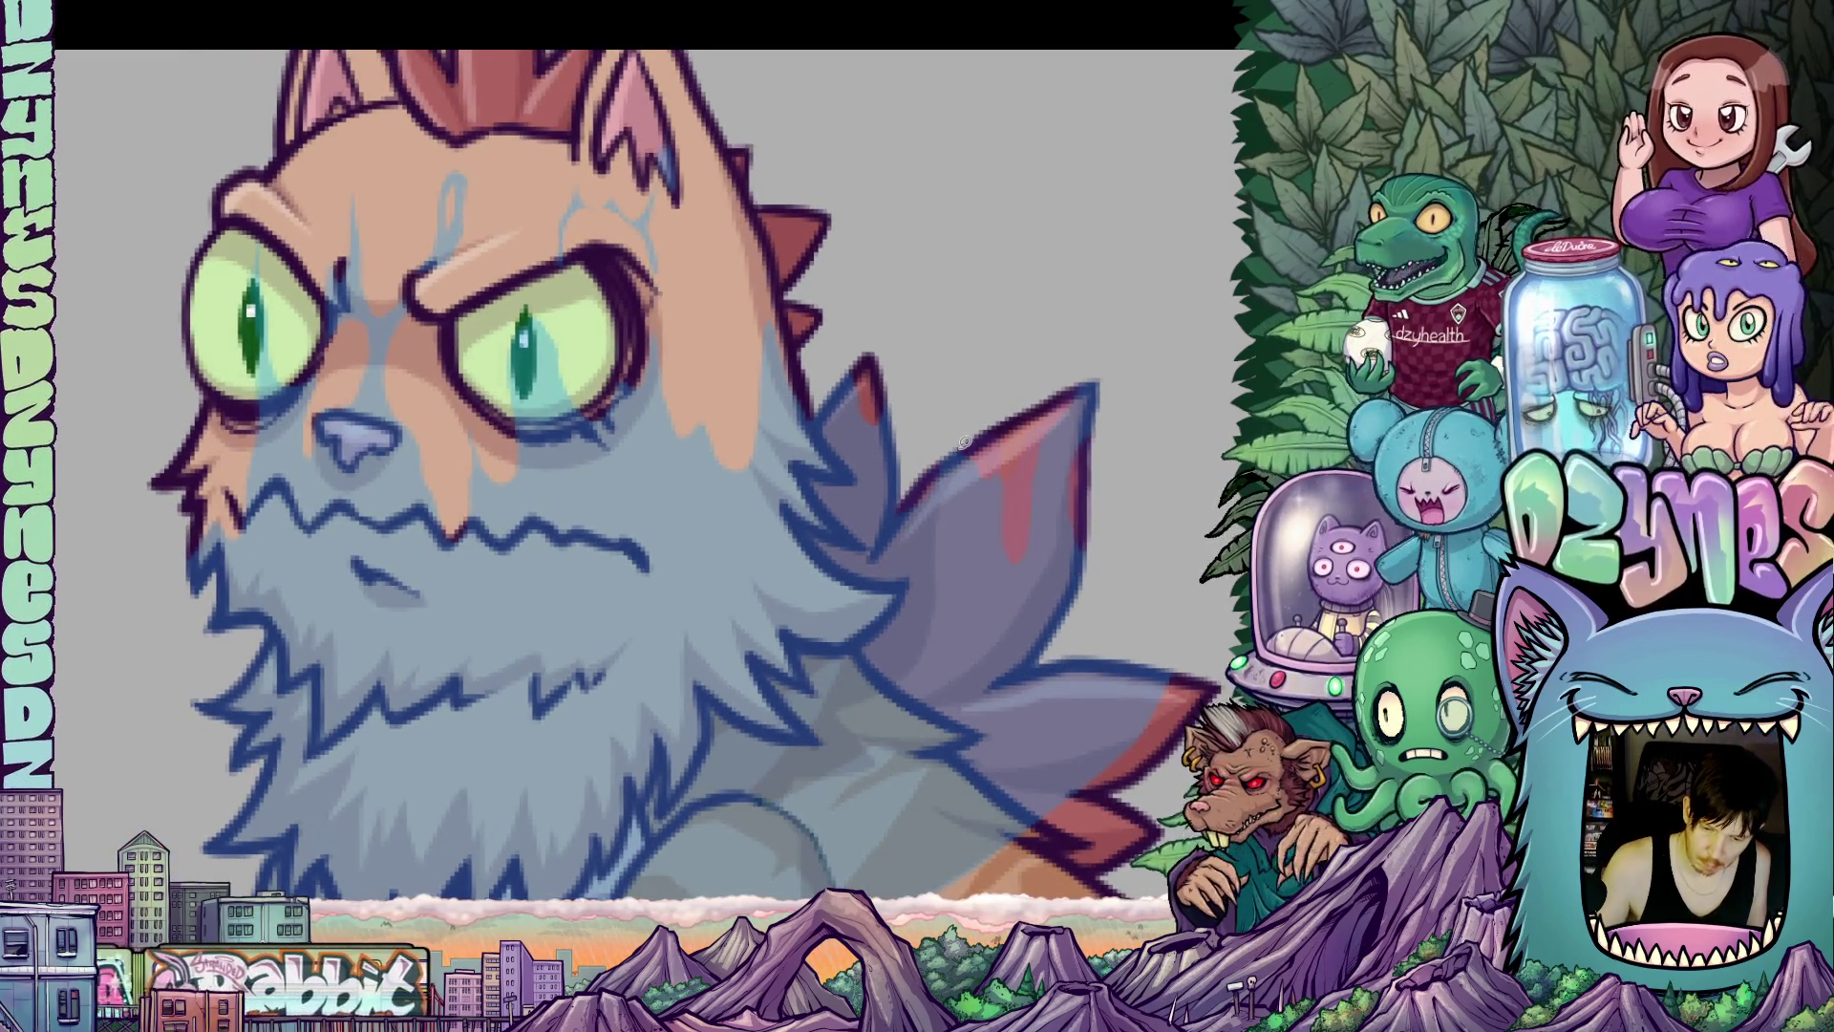
{"action": "mouse_move", "coordinate": [847, 369]}
{"action": "left_mouse_down"}
{"action": "mouse_move", "coordinate": [859, 492]}
{"action": "mouse_move", "coordinate": [888, 351]}
{"action": "left_mouse_up"}
{"action": "key", "text": "ctrl+z"}
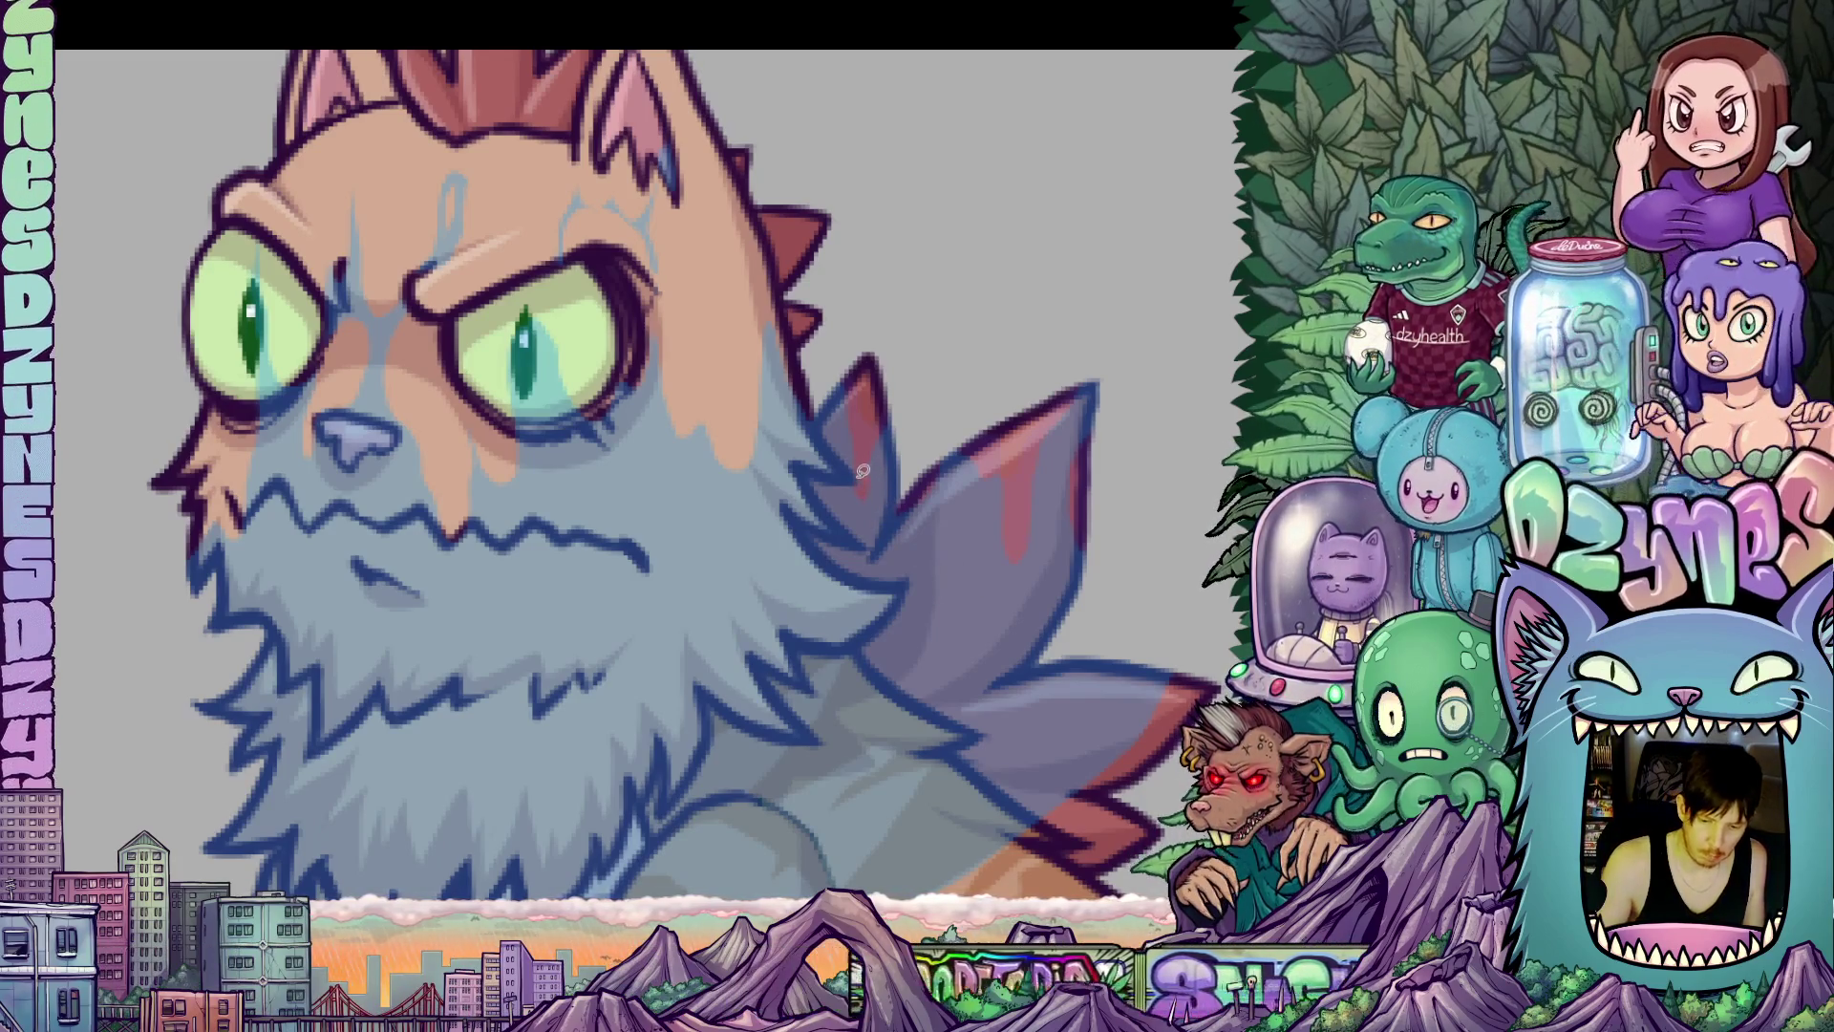
Add dark fine corrective lines around the cat's right eye and eyebrow.
{"action": "mouse_move", "coordinate": [960, 625]}
{"action": "left_mouse_down"}
{"action": "mouse_move", "coordinate": [911, 524]}
{"action": "mouse_move", "coordinate": [947, 578]}
{"action": "left_mouse_up"}
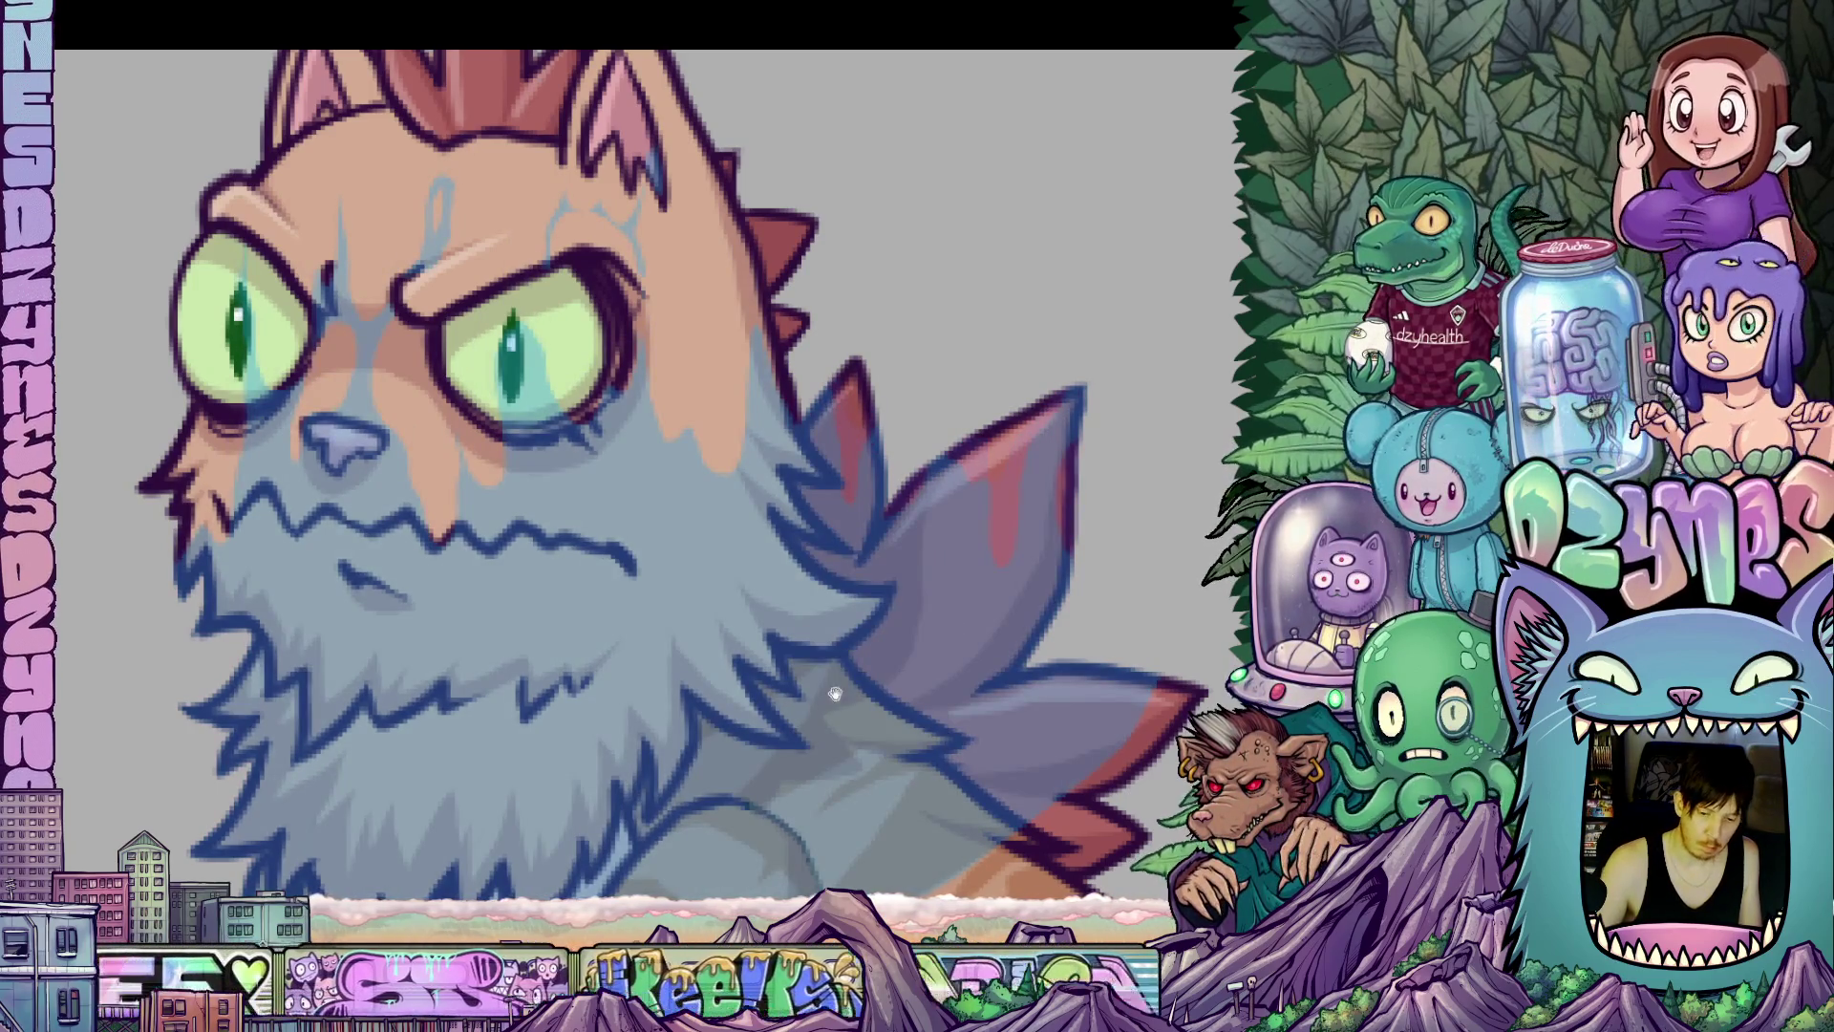
{"action": "left_click_drag", "start_coordinate": [834, 694], "coordinate": [923, 645]}
{"action": "mouse_move", "coordinate": [861, 302]}
{"action": "left_mouse_down"}
{"action": "mouse_move", "coordinate": [825, 482]}
{"action": "mouse_move", "coordinate": [781, 422]}
{"action": "mouse_move", "coordinate": [771, 453]}
{"action": "mouse_move", "coordinate": [754, 430]}
{"action": "mouse_move", "coordinate": [726, 311]}
{"action": "mouse_move", "coordinate": [848, 269]}
{"action": "mouse_move", "coordinate": [860, 290]}
{"action": "left_mouse_up"}
{"action": "mouse_move", "coordinate": [784, 493]}
{"action": "left_mouse_down"}
{"action": "mouse_move", "coordinate": [856, 521]}
{"action": "mouse_move", "coordinate": [851, 604]}
{"action": "left_mouse_up"}
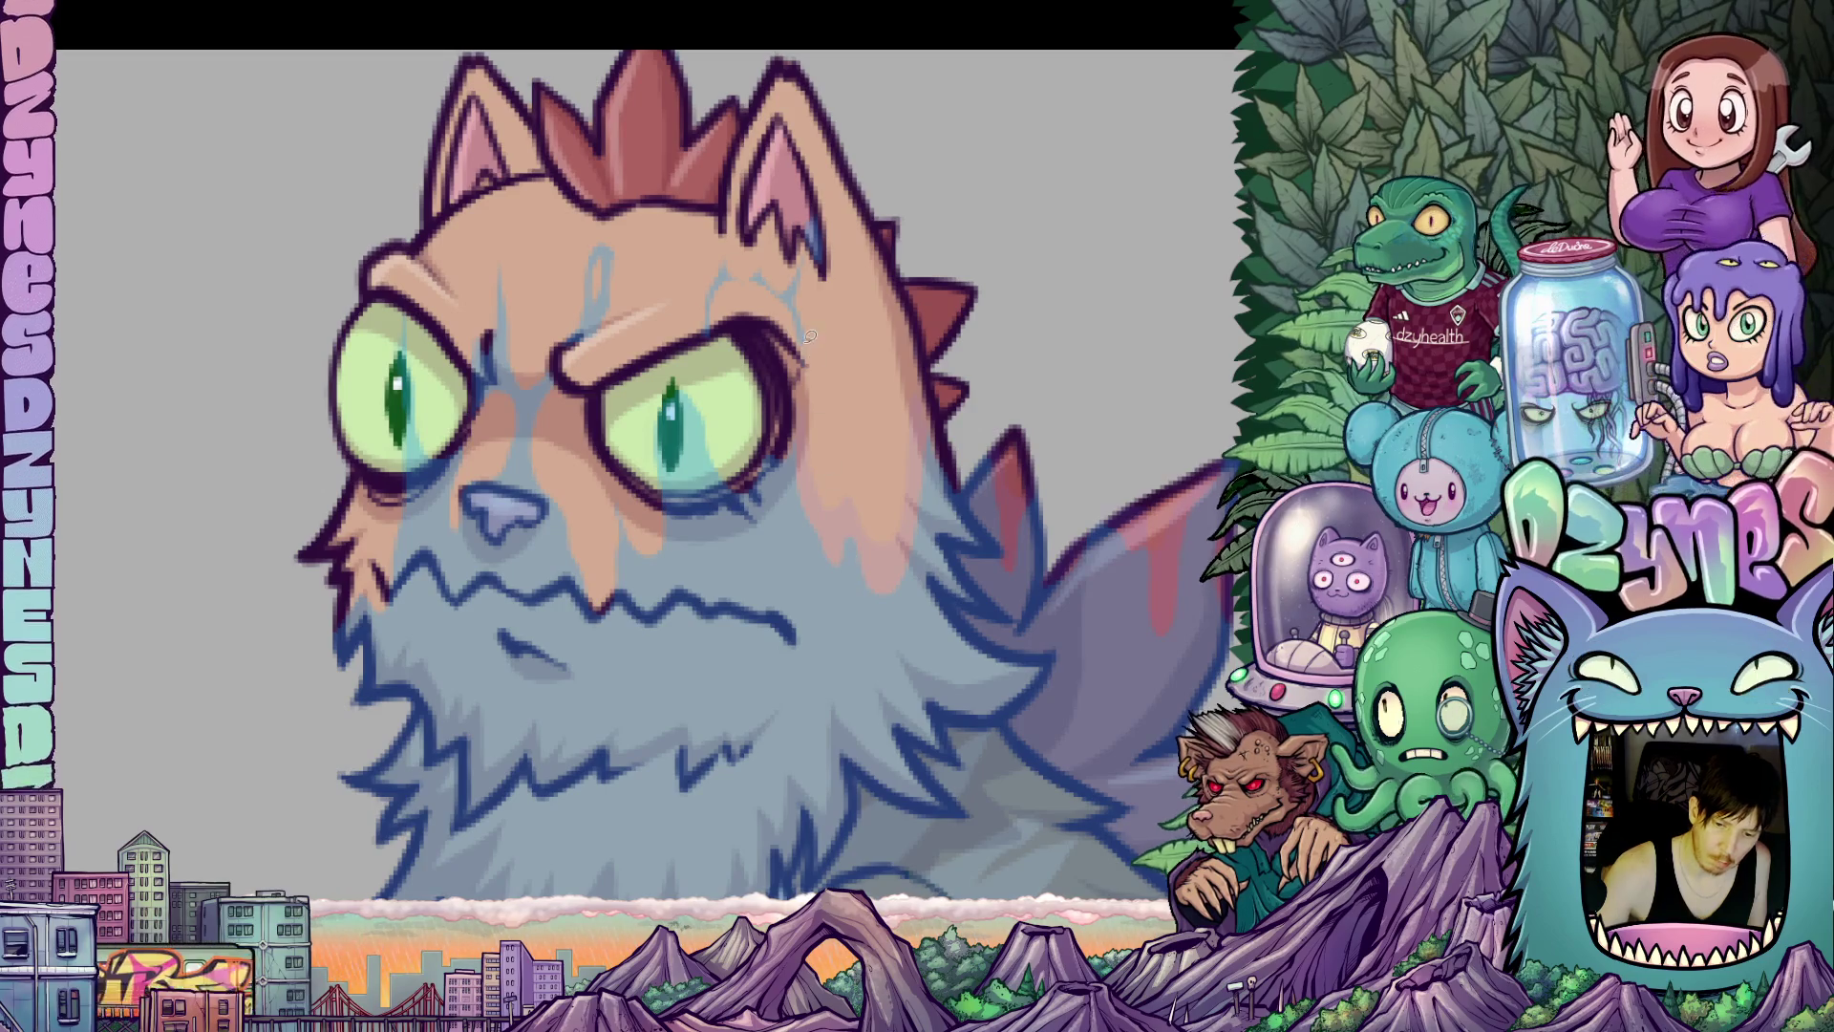
{"action": "mouse_move", "coordinate": [702, 334]}
{"action": "left_mouse_down"}
{"action": "mouse_move", "coordinate": [823, 368]}
{"action": "mouse_move", "coordinate": [797, 250]}
{"action": "mouse_move", "coordinate": [693, 286]}
{"action": "mouse_move", "coordinate": [702, 332]}
{"action": "left_mouse_up"}
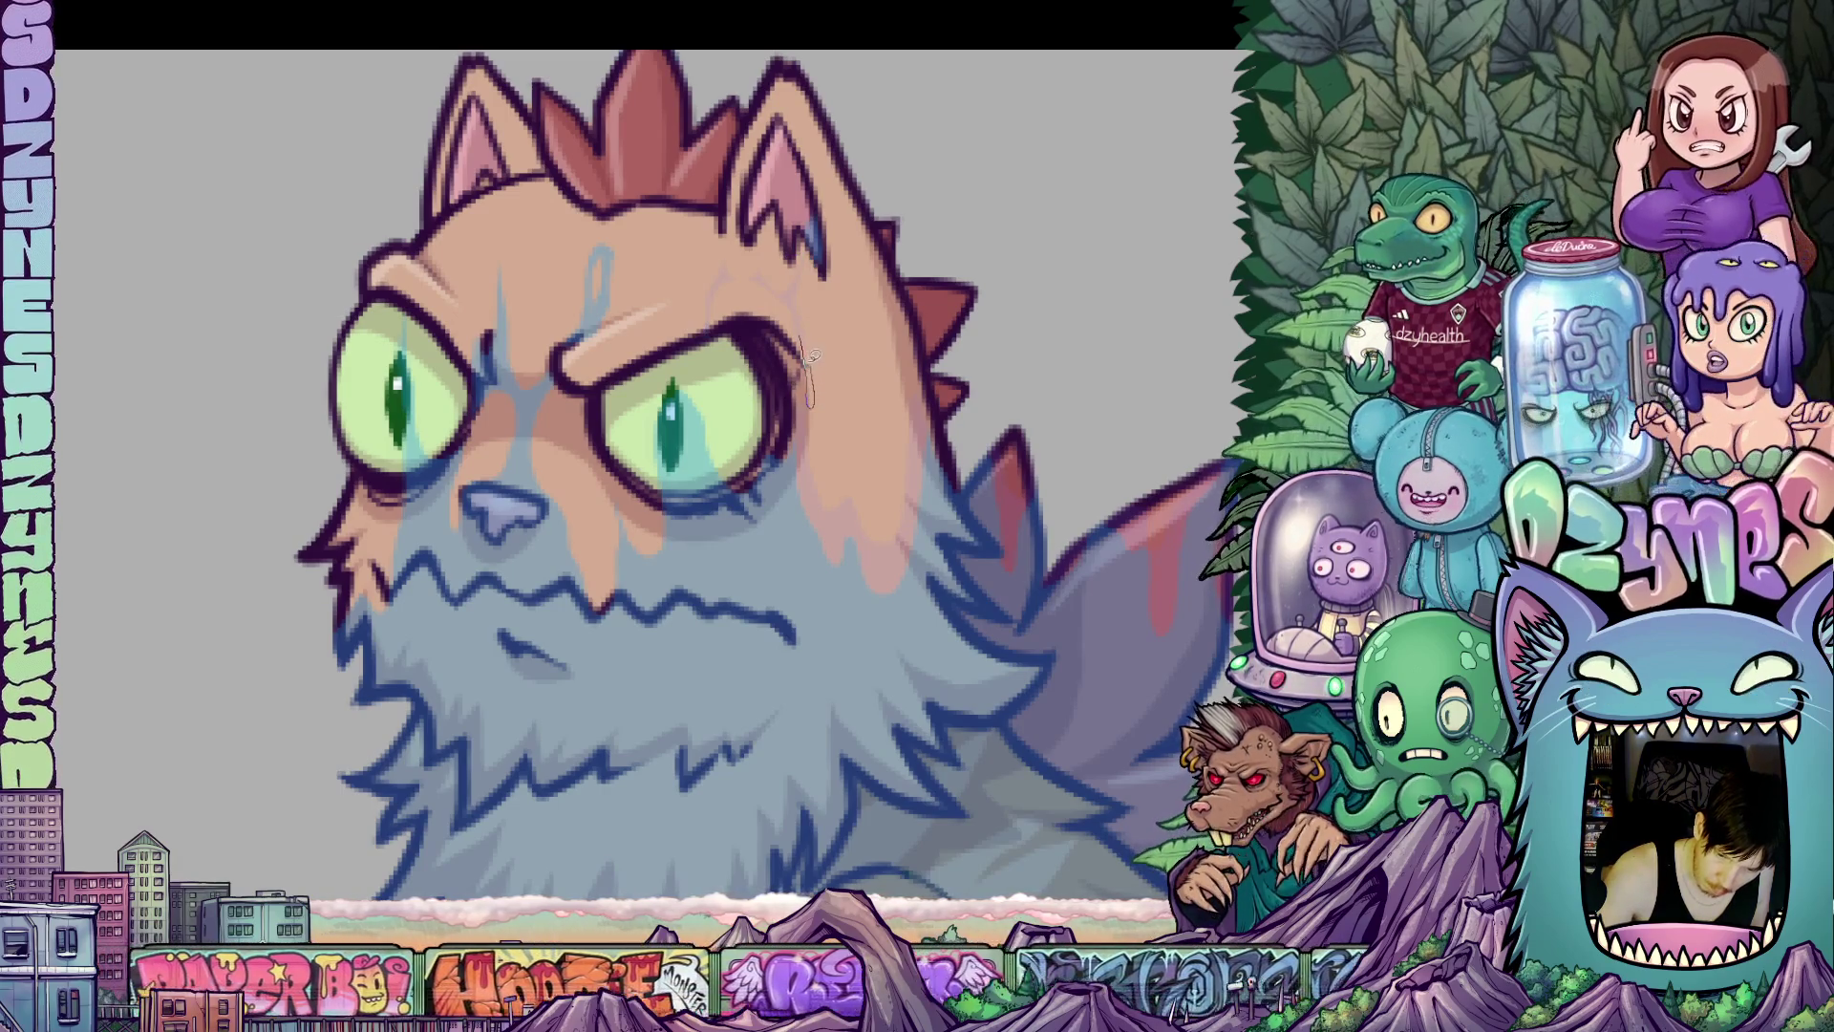
{"action": "left_click_drag", "start_coordinate": [800, 312], "coordinate": [810, 251]}
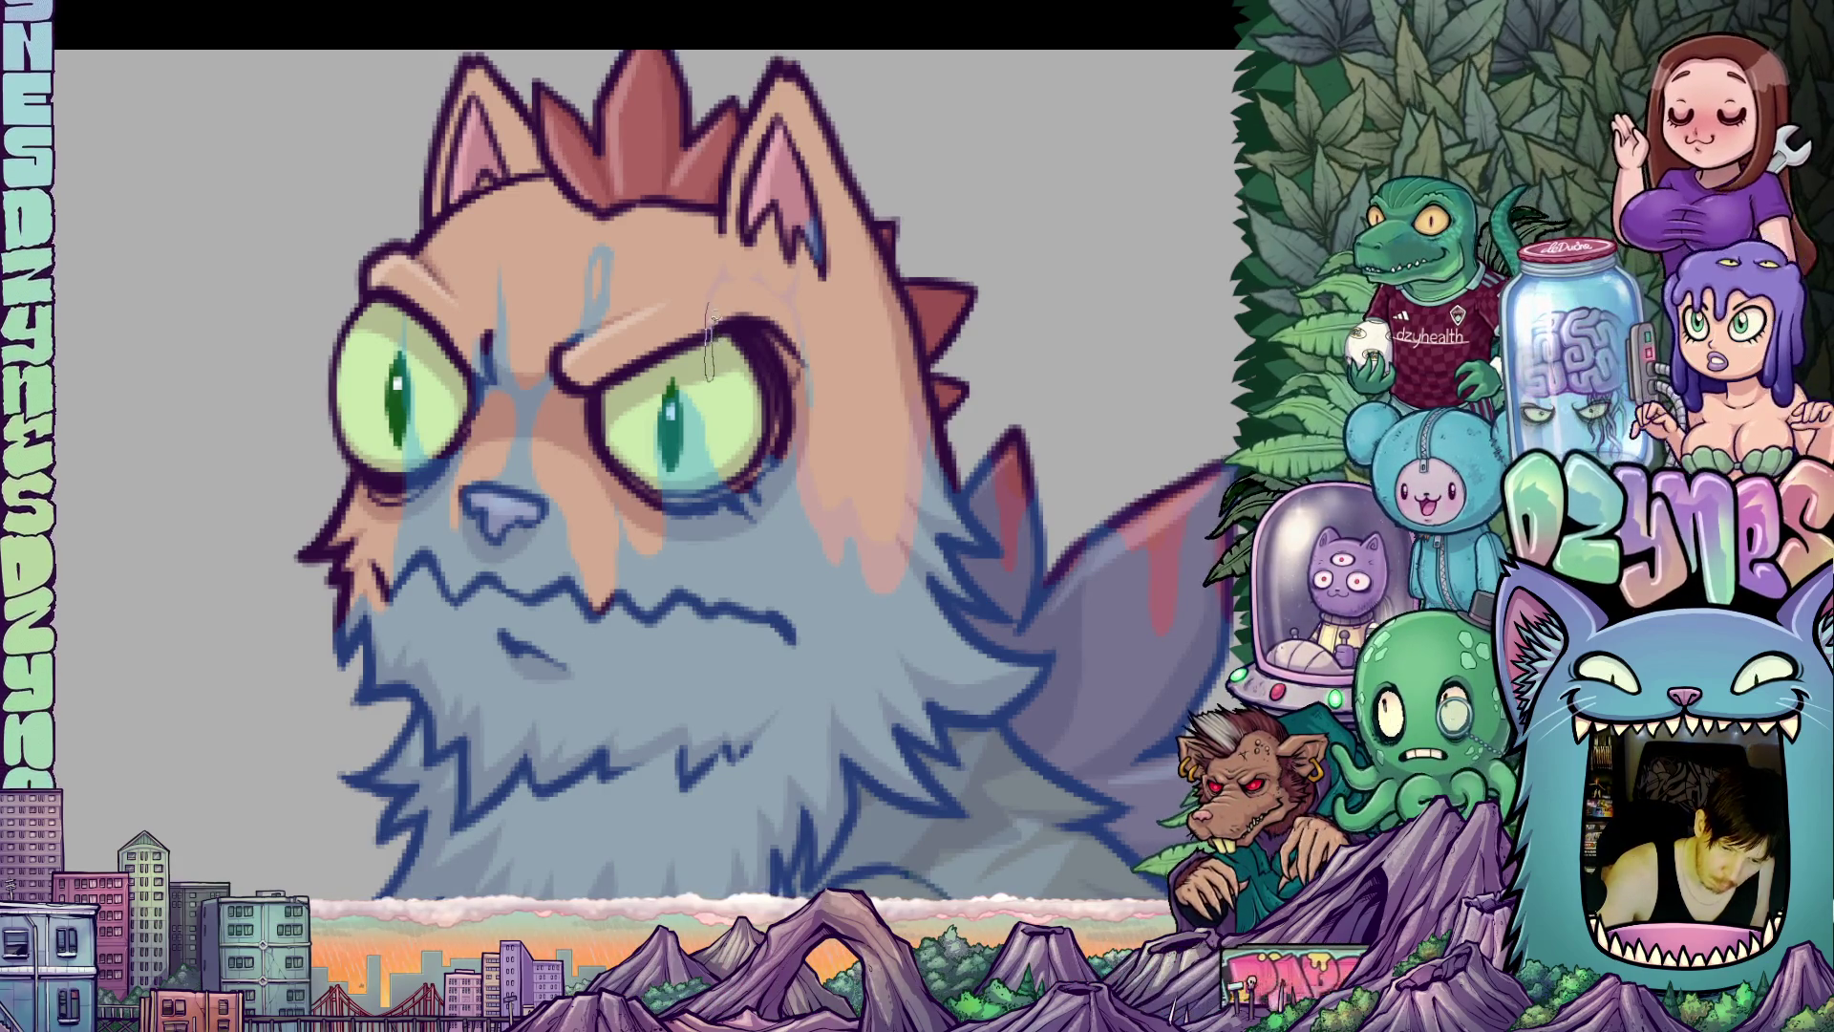
{"action": "scroll", "coordinate": [744, 235], "scroll_direction": "left", "scroll_amount": 5}
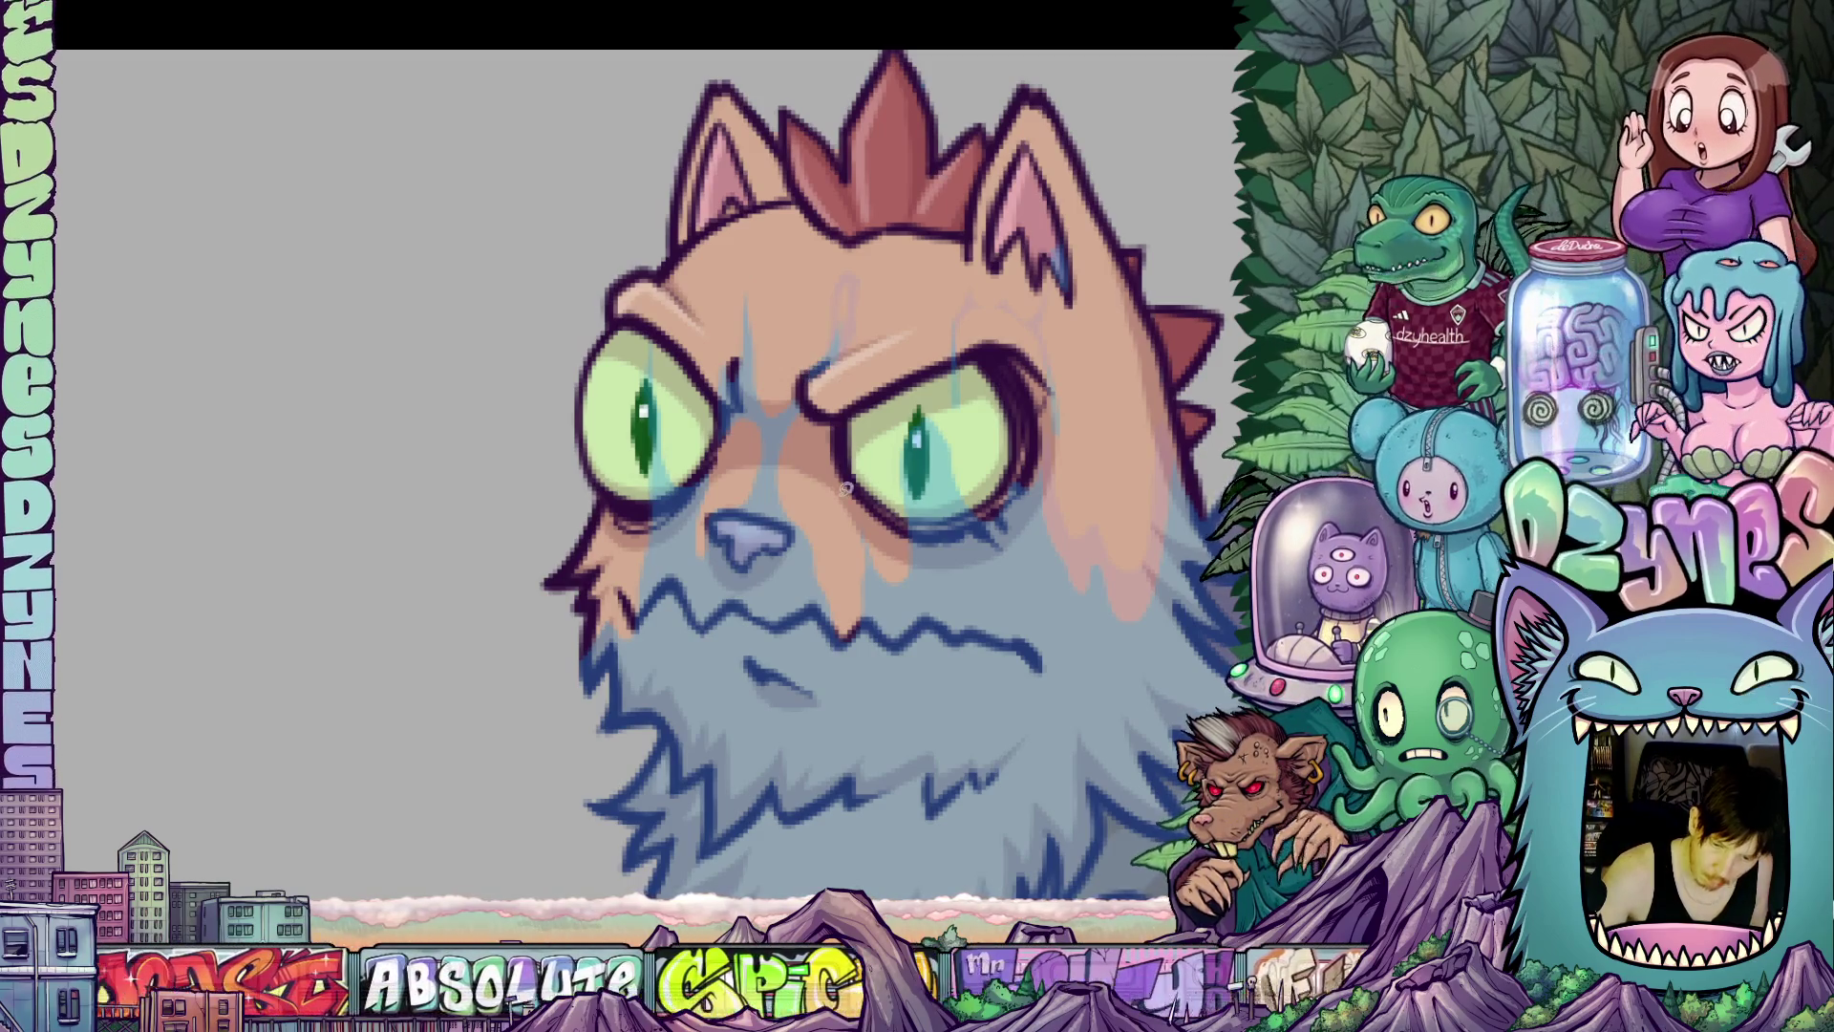
Draw a dark line between the eyes toward the nose, discarding a red attempt.
{"action": "scroll", "coordinate": [879, 528], "scroll_direction": "down", "scroll_amount": 2}
{"action": "mouse_move", "coordinate": [793, 290]}
{"action": "left_mouse_down"}
{"action": "mouse_move", "coordinate": [762, 339]}
{"action": "mouse_move", "coordinate": [739, 304]}
{"action": "left_mouse_up"}
{"action": "key", "text": "ctrl+z"}
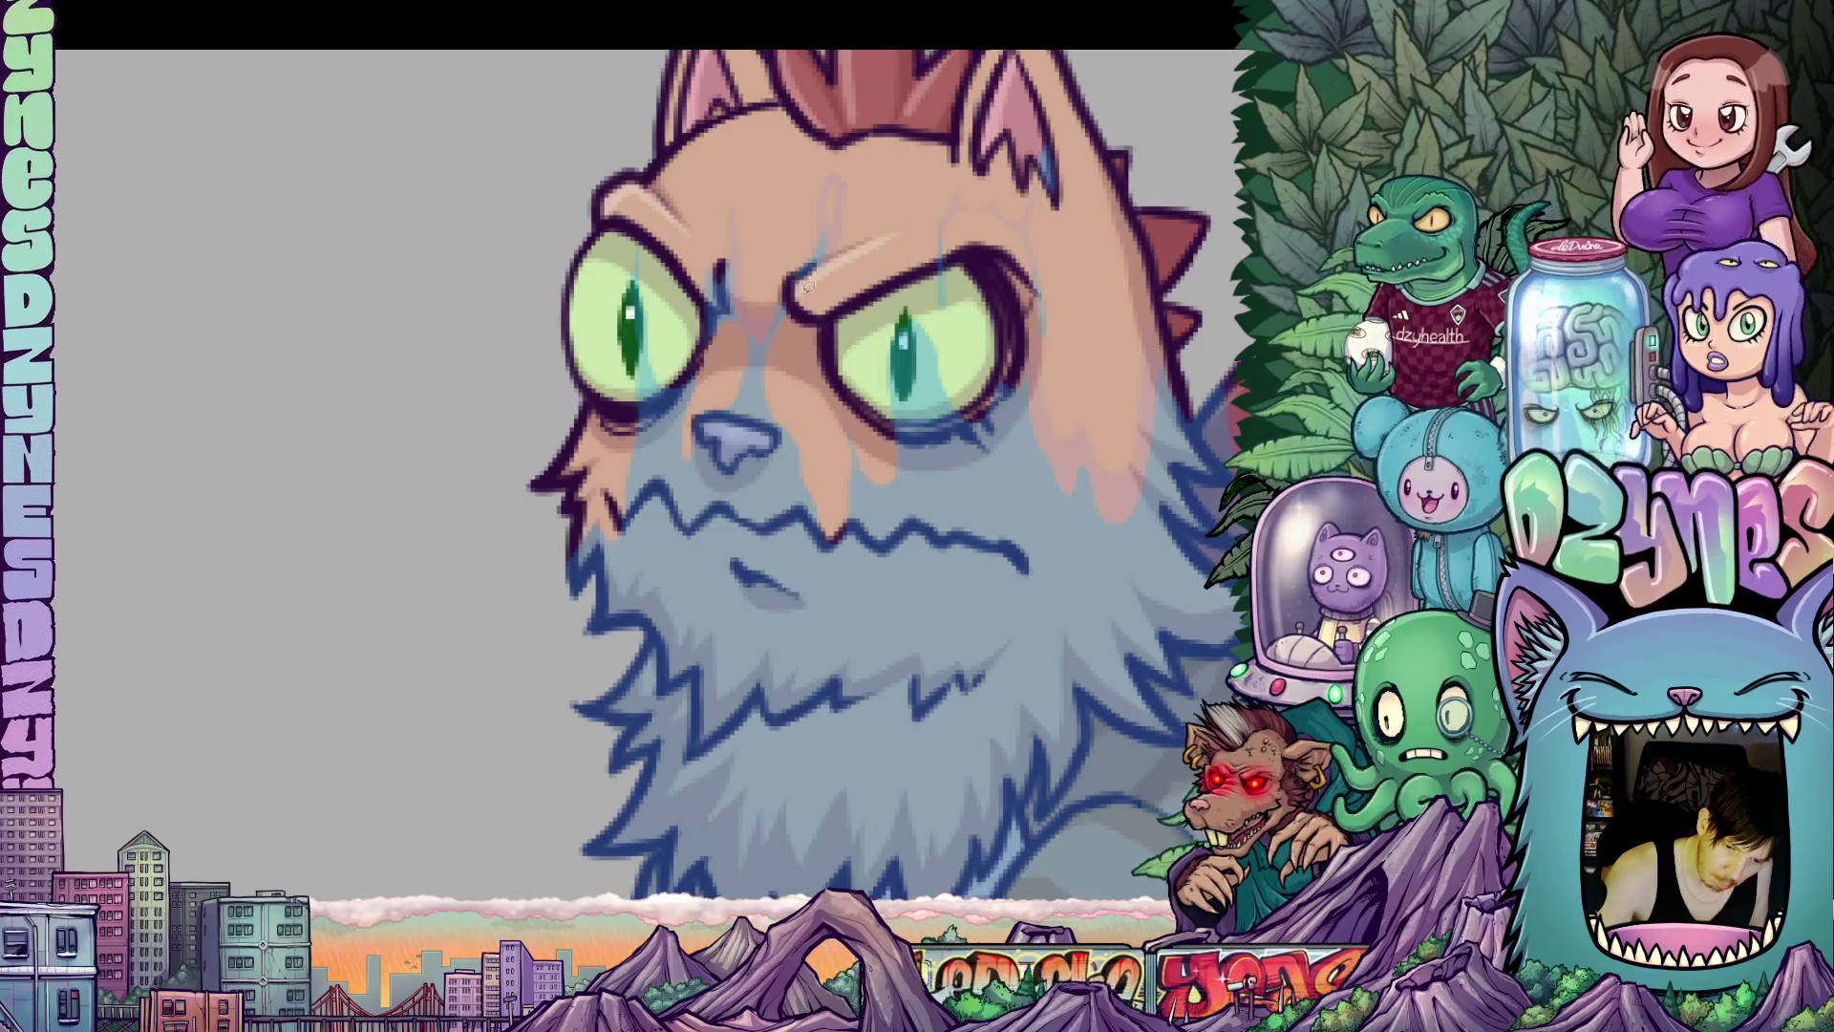
{"action": "mouse_move", "coordinate": [773, 316]}
{"action": "left_mouse_down"}
{"action": "mouse_move", "coordinate": [745, 428]}
{"action": "mouse_move", "coordinate": [680, 495]}
{"action": "mouse_move", "coordinate": [694, 363]}
{"action": "mouse_move", "coordinate": [784, 311]}
{"action": "left_mouse_up"}
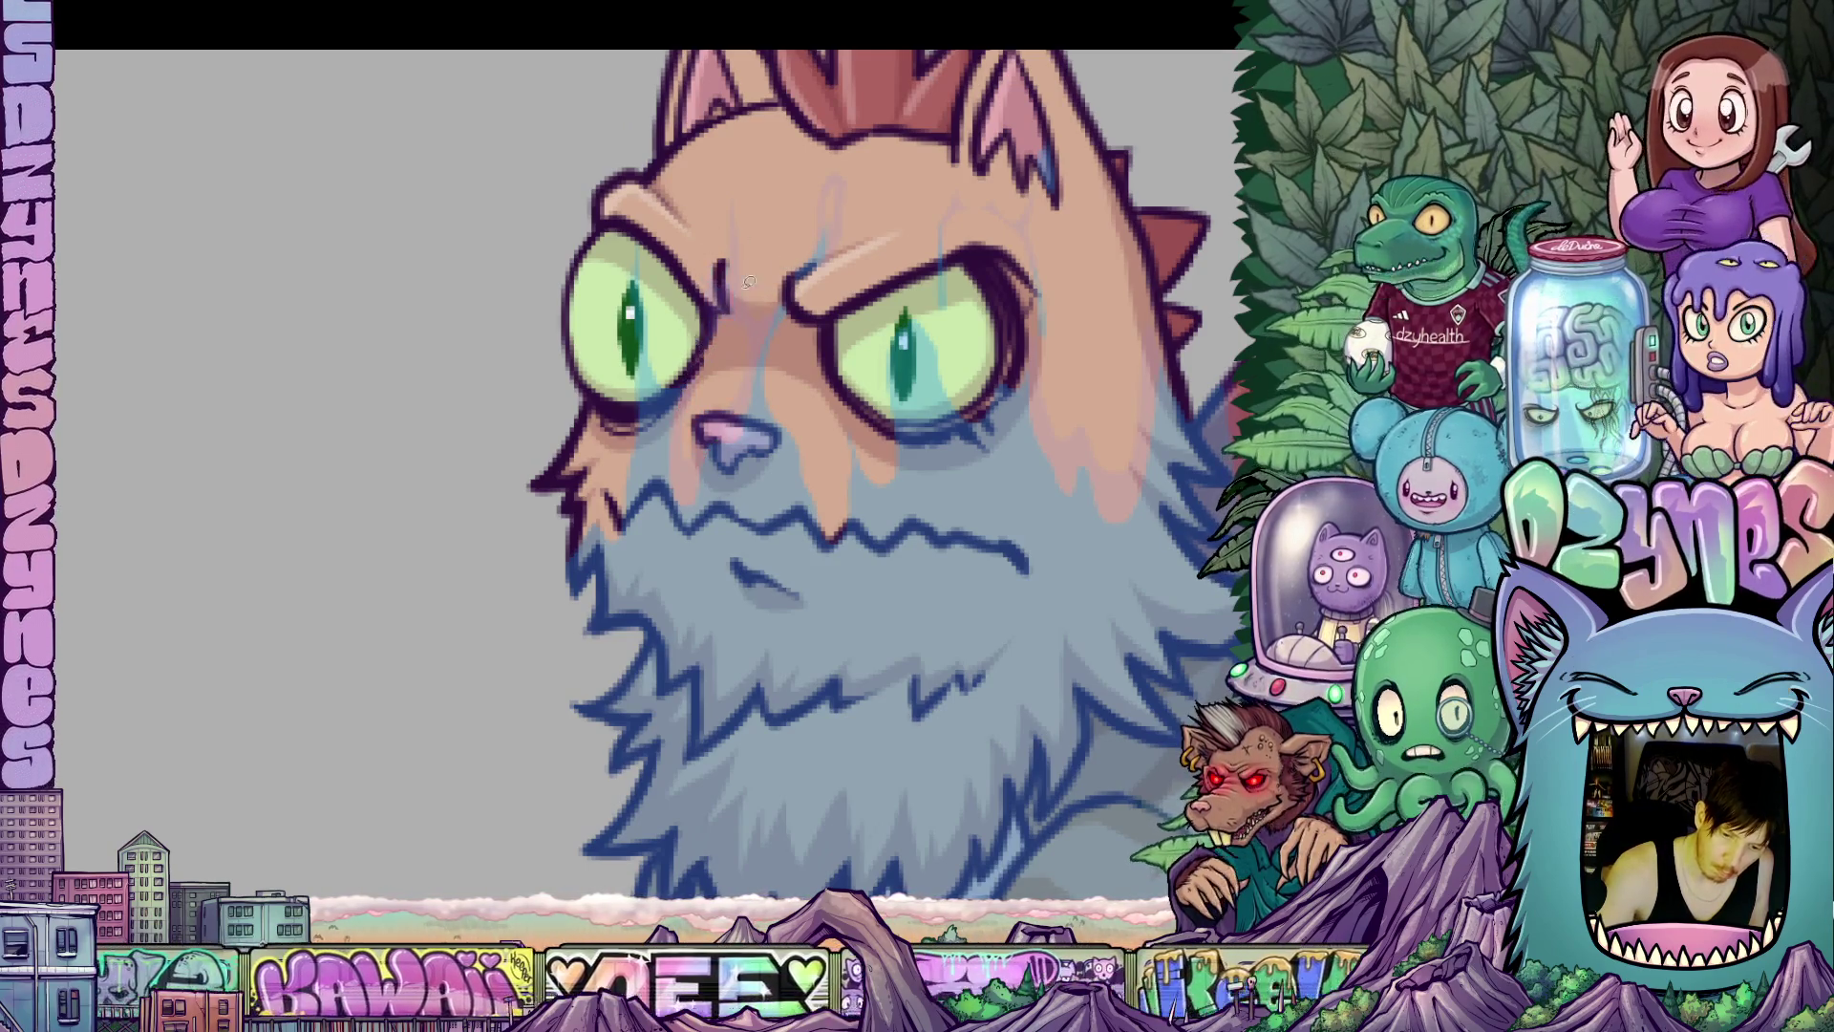
Outline the cheek area beside the eye, undoing an accidental teal tint on the beard.
{"action": "mouse_move", "coordinate": [723, 317]}
{"action": "left_mouse_down"}
{"action": "mouse_move", "coordinate": [708, 364]}
{"action": "mouse_move", "coordinate": [734, 296]}
{"action": "mouse_move", "coordinate": [716, 373]}
{"action": "left_mouse_up"}
{"action": "left_click", "coordinate": [881, 539]}
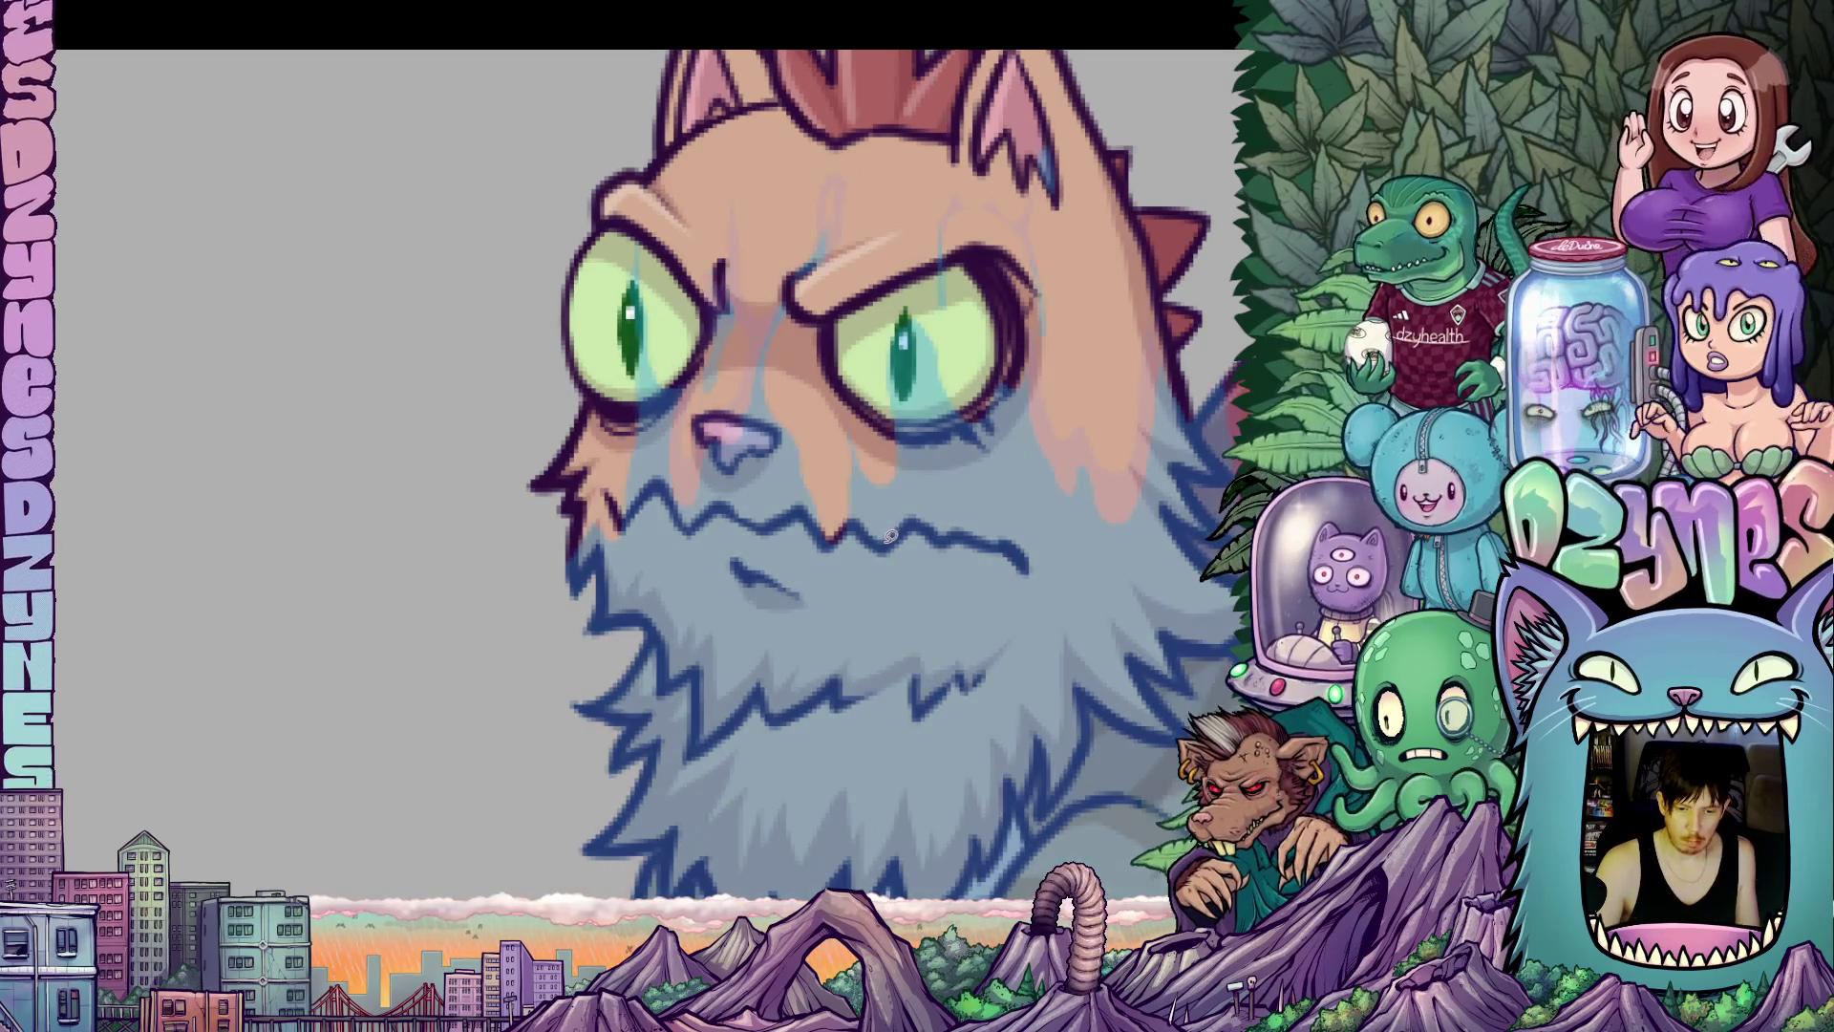
{"action": "key", "text": "ctrl+z"}
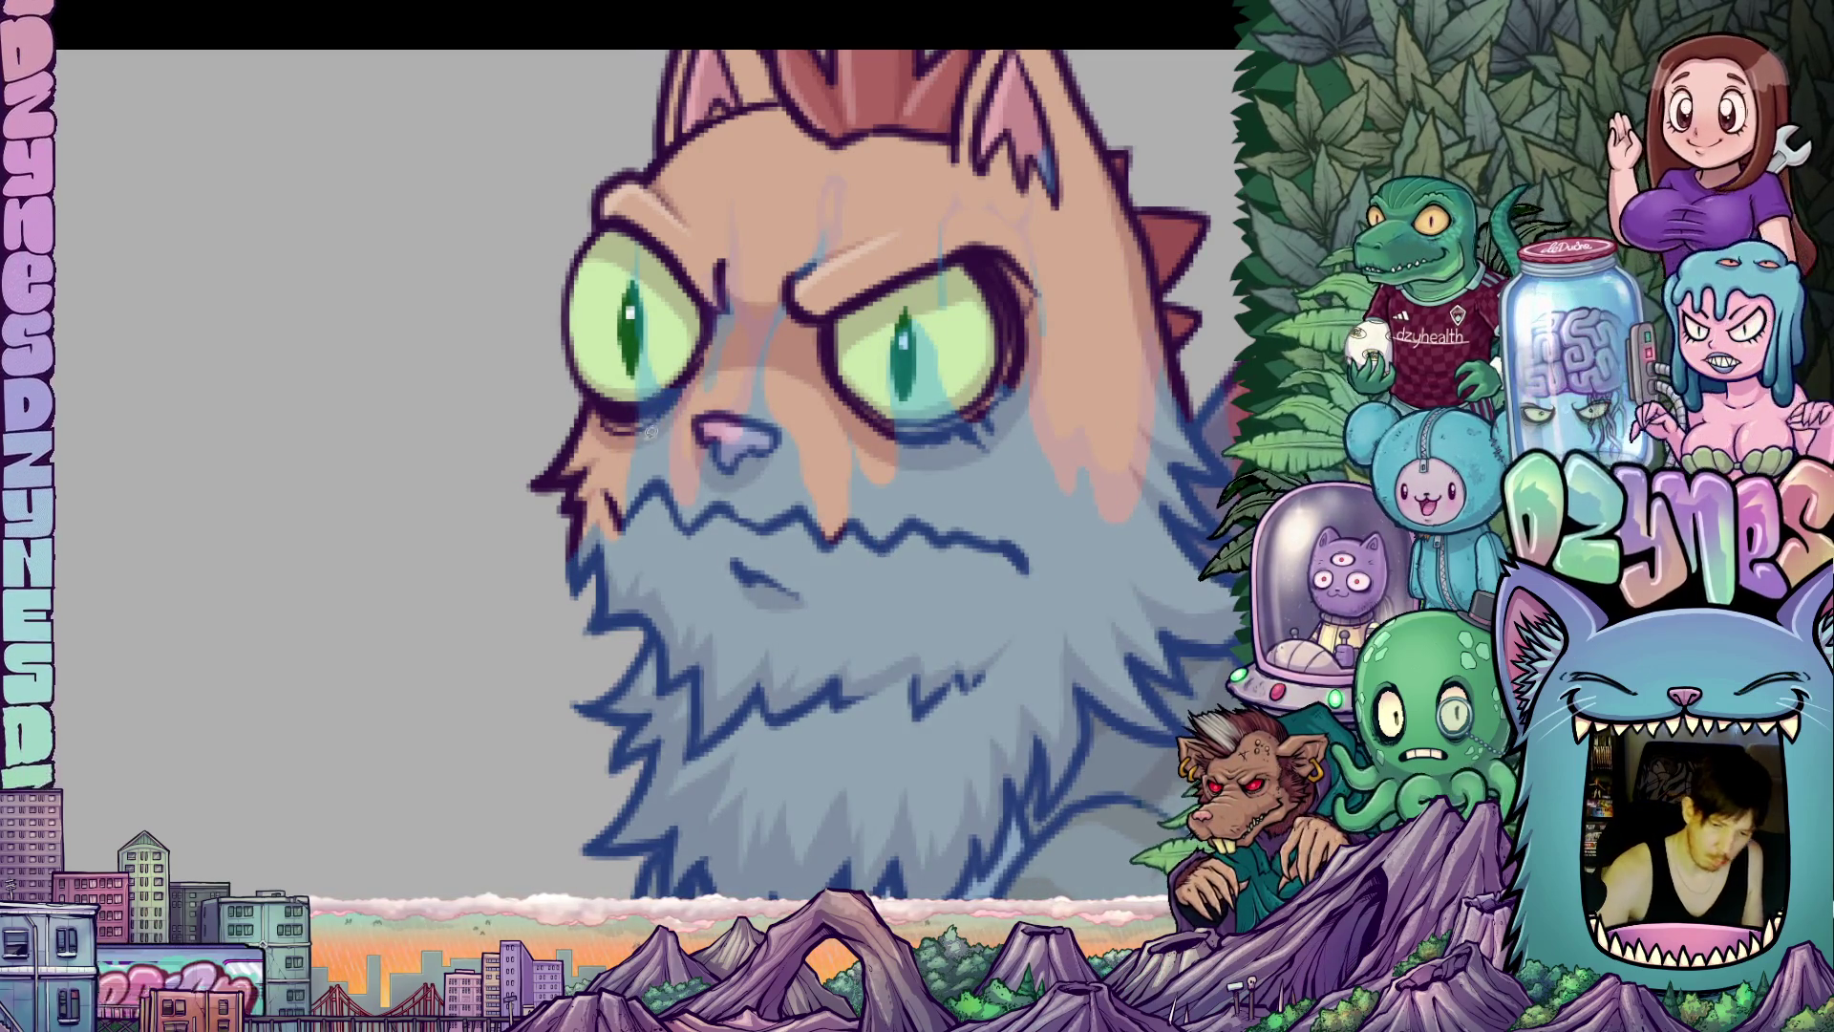
{"action": "mouse_move", "coordinate": [640, 473]}
{"action": "left_mouse_down"}
{"action": "mouse_move", "coordinate": [643, 321]}
{"action": "mouse_move", "coordinate": [667, 458]}
{"action": "left_mouse_up"}
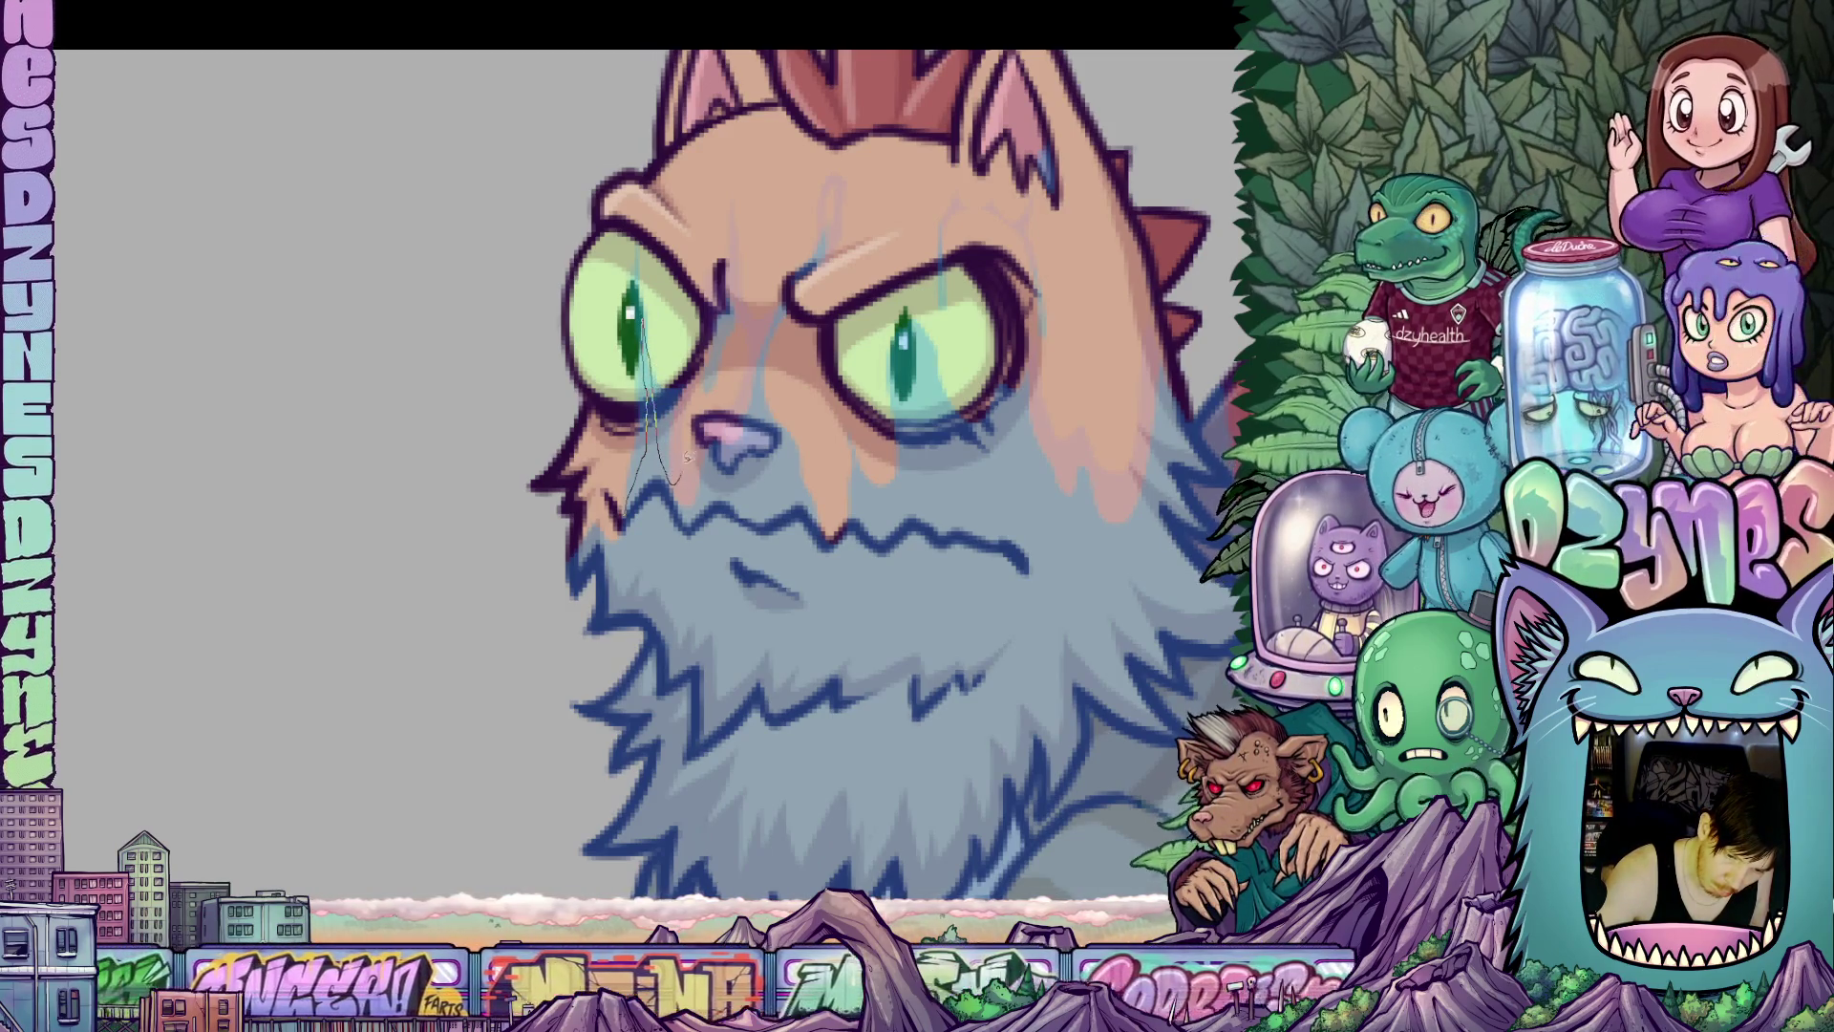
{"action": "mouse_move", "coordinate": [685, 342]}
{"action": "left_mouse_down"}
{"action": "mouse_move", "coordinate": [669, 256]}
{"action": "mouse_move", "coordinate": [608, 430]}
{"action": "mouse_move", "coordinate": [630, 520]}
{"action": "left_mouse_up"}
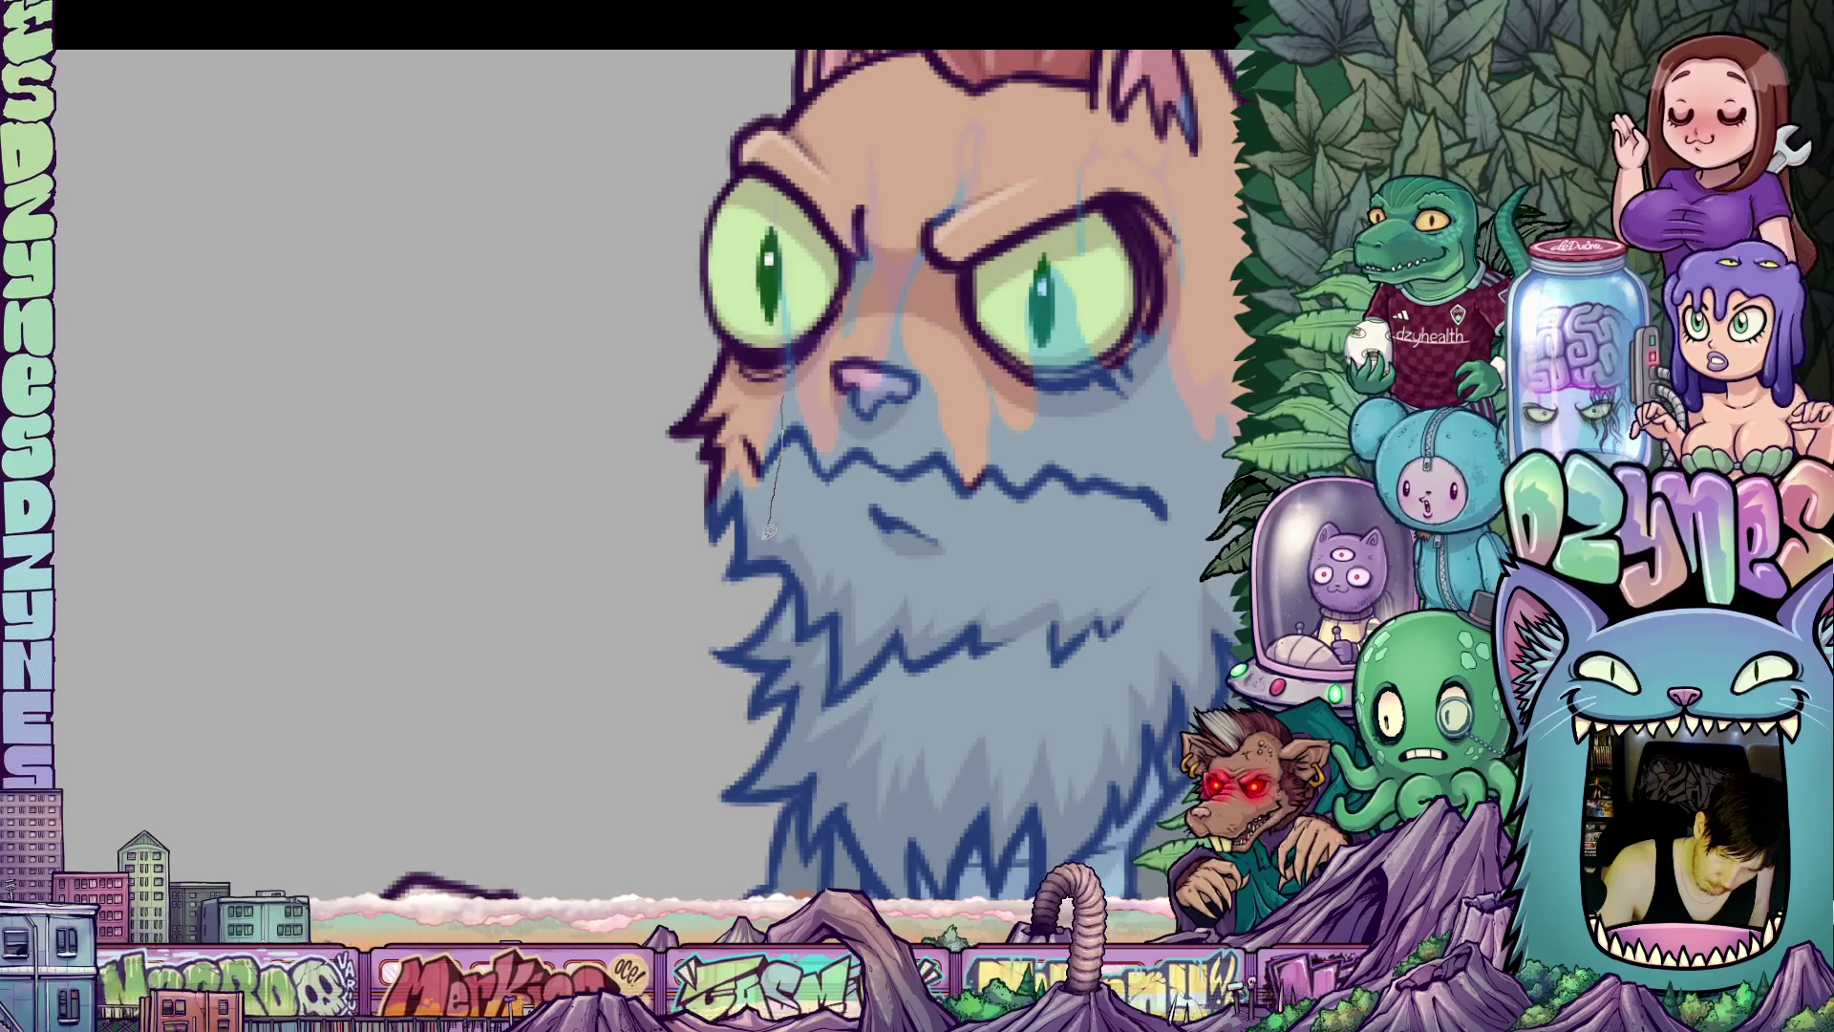
{"action": "left_click_drag", "start_coordinate": [684, 516], "coordinate": [776, 400]}
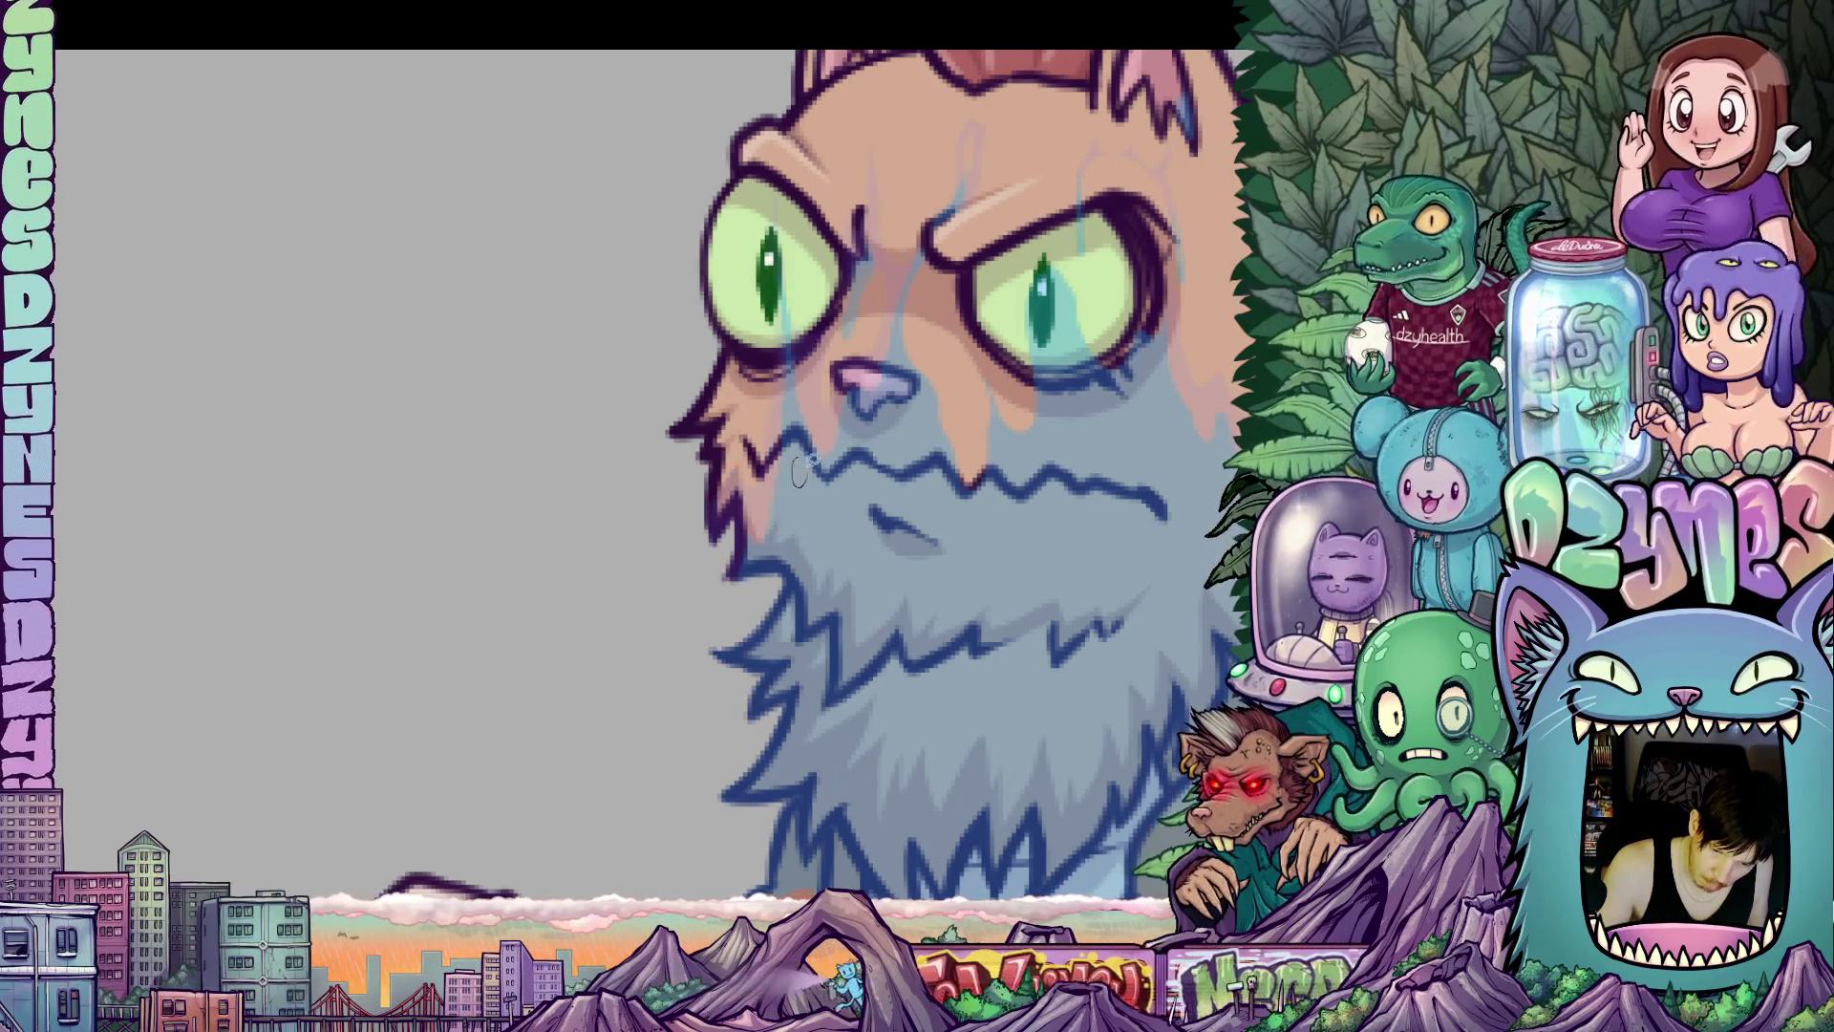
{"action": "left_click_drag", "start_coordinate": [1048, 630], "coordinate": [852, 637]}
{"action": "mouse_move", "coordinate": [945, 371]}
{"action": "left_mouse_down"}
{"action": "mouse_move", "coordinate": [945, 409]}
{"action": "mouse_move", "coordinate": [829, 504]}
{"action": "left_mouse_up"}
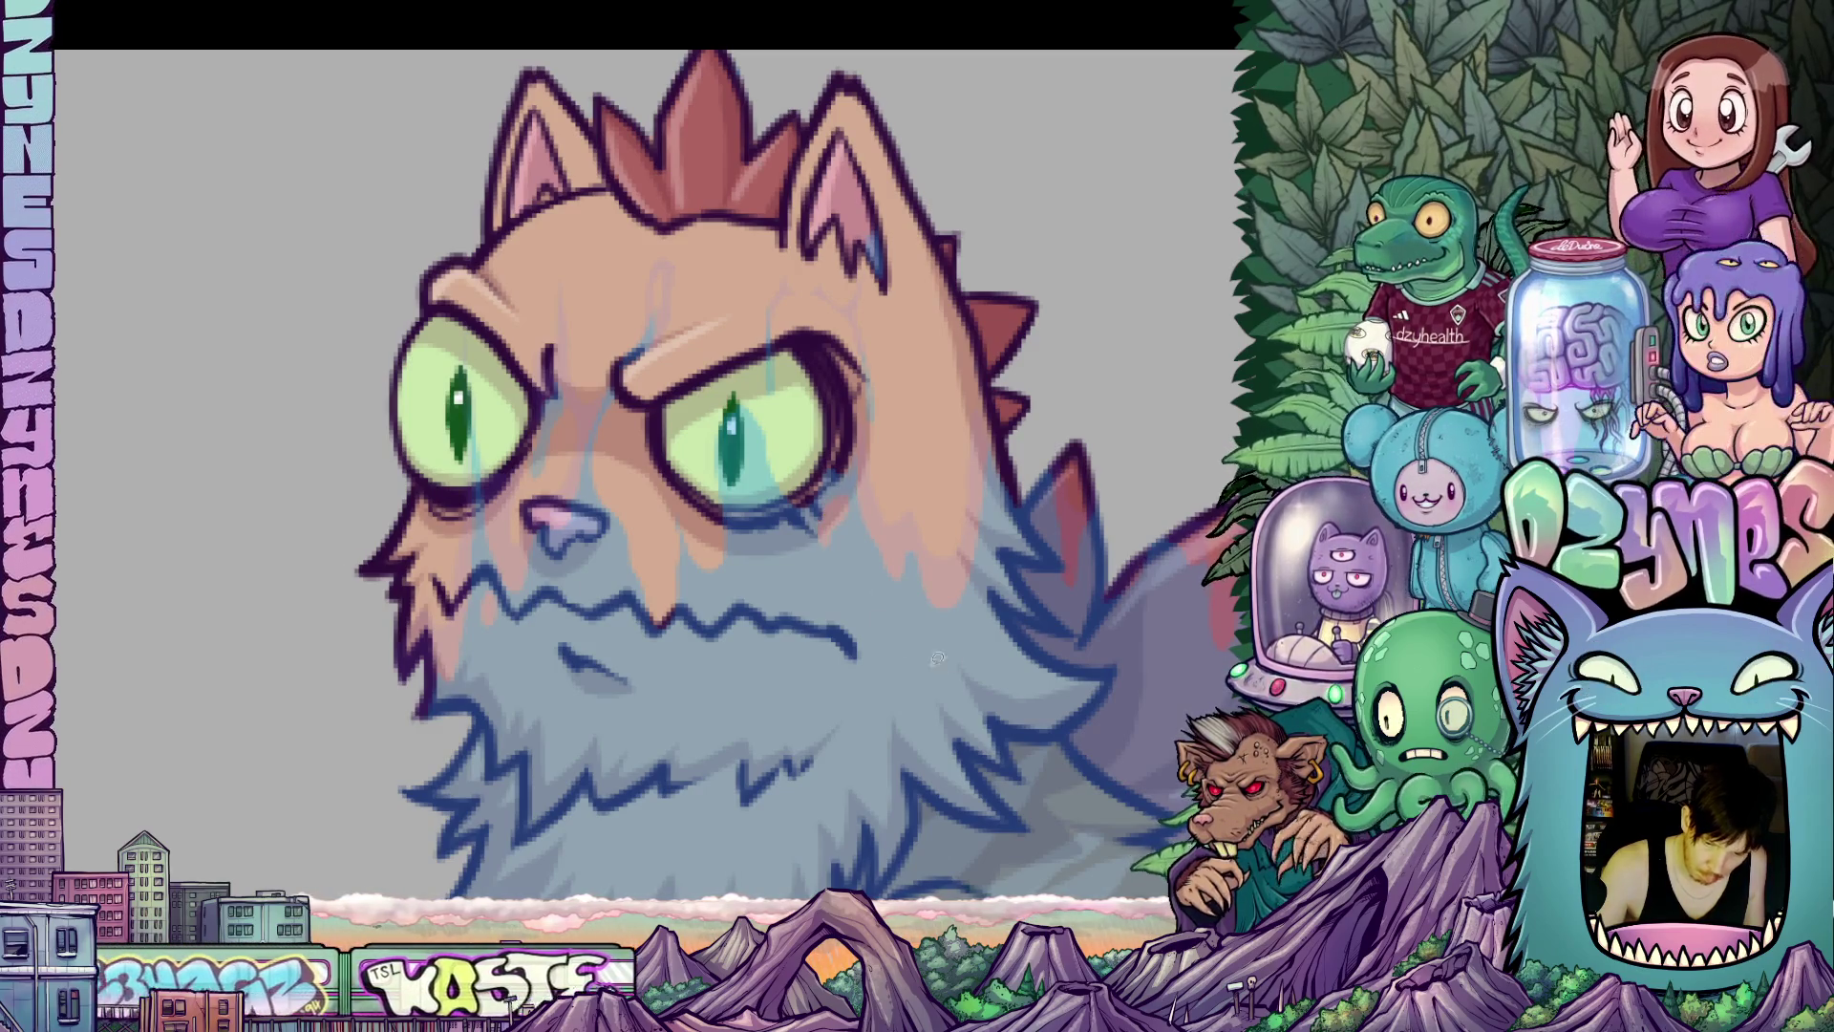
Try a blue guide line along the cat's right ear, then undo it.
{"action": "left_click_drag", "start_coordinate": [991, 687], "coordinate": [1009, 621]}
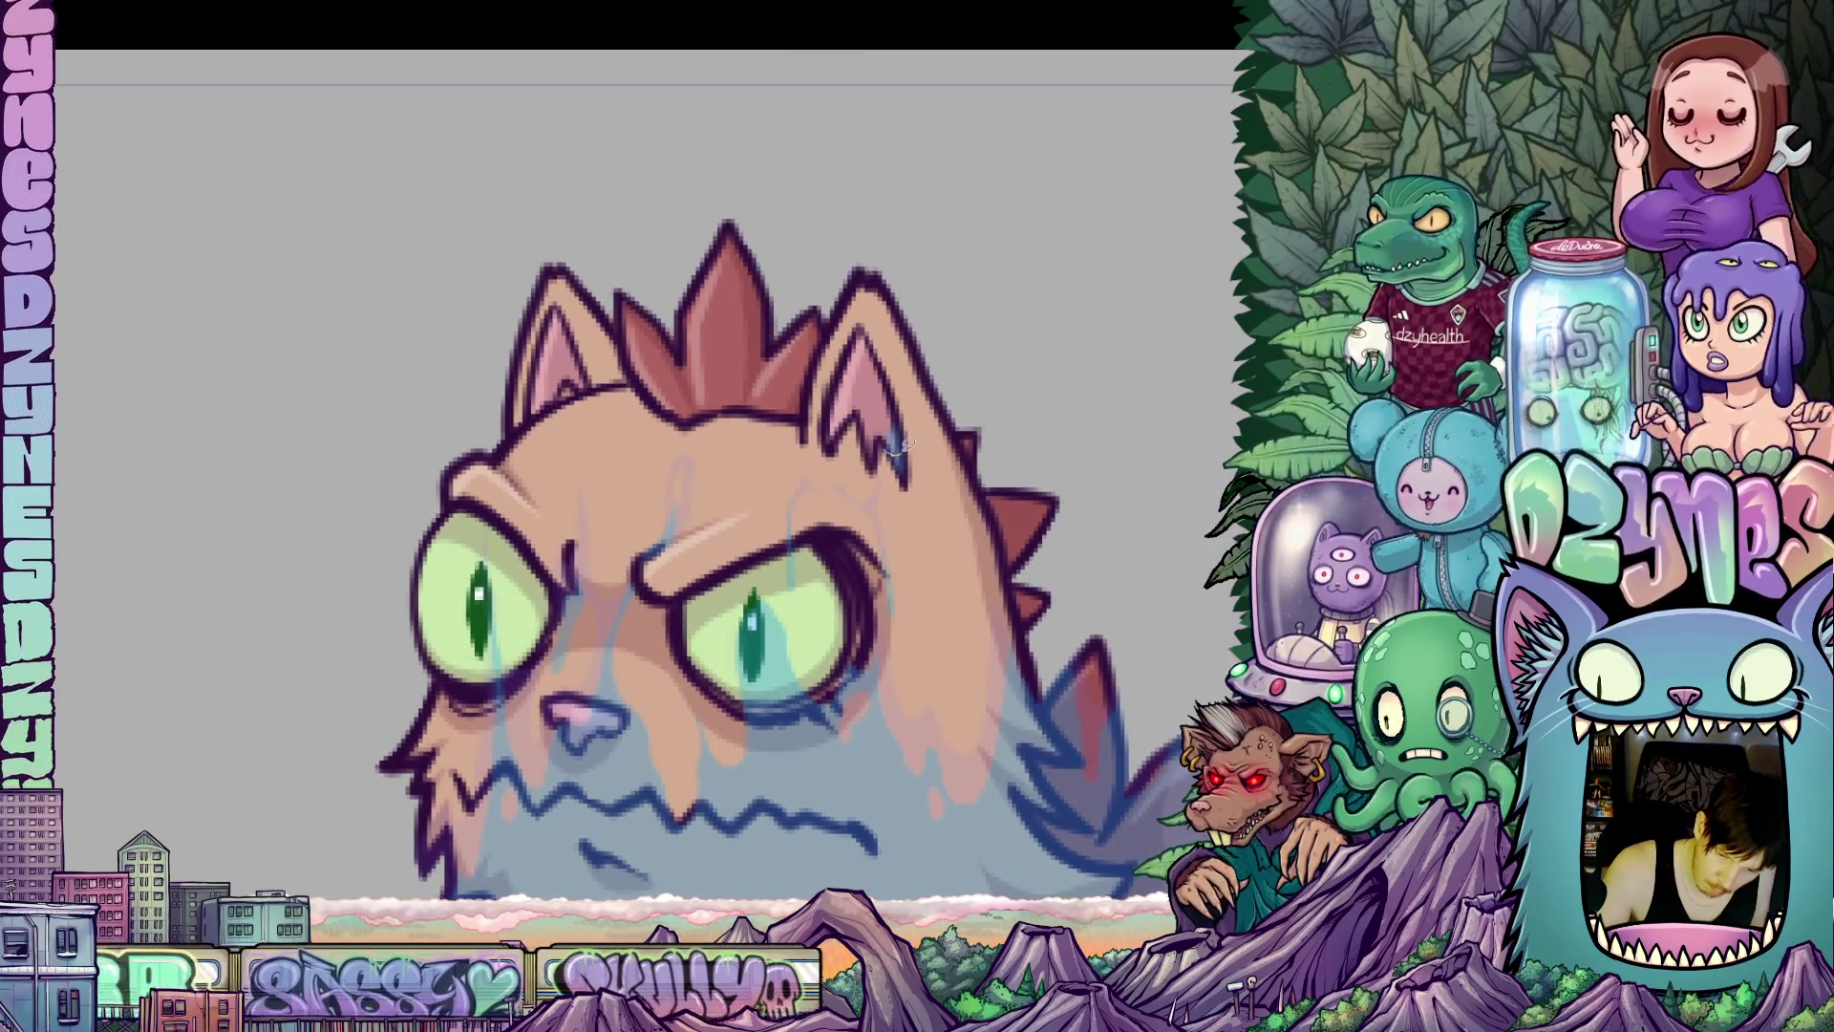
{"action": "left_click_drag", "start_coordinate": [891, 418], "coordinate": [900, 459]}
{"action": "key", "text": "ctrl+z"}
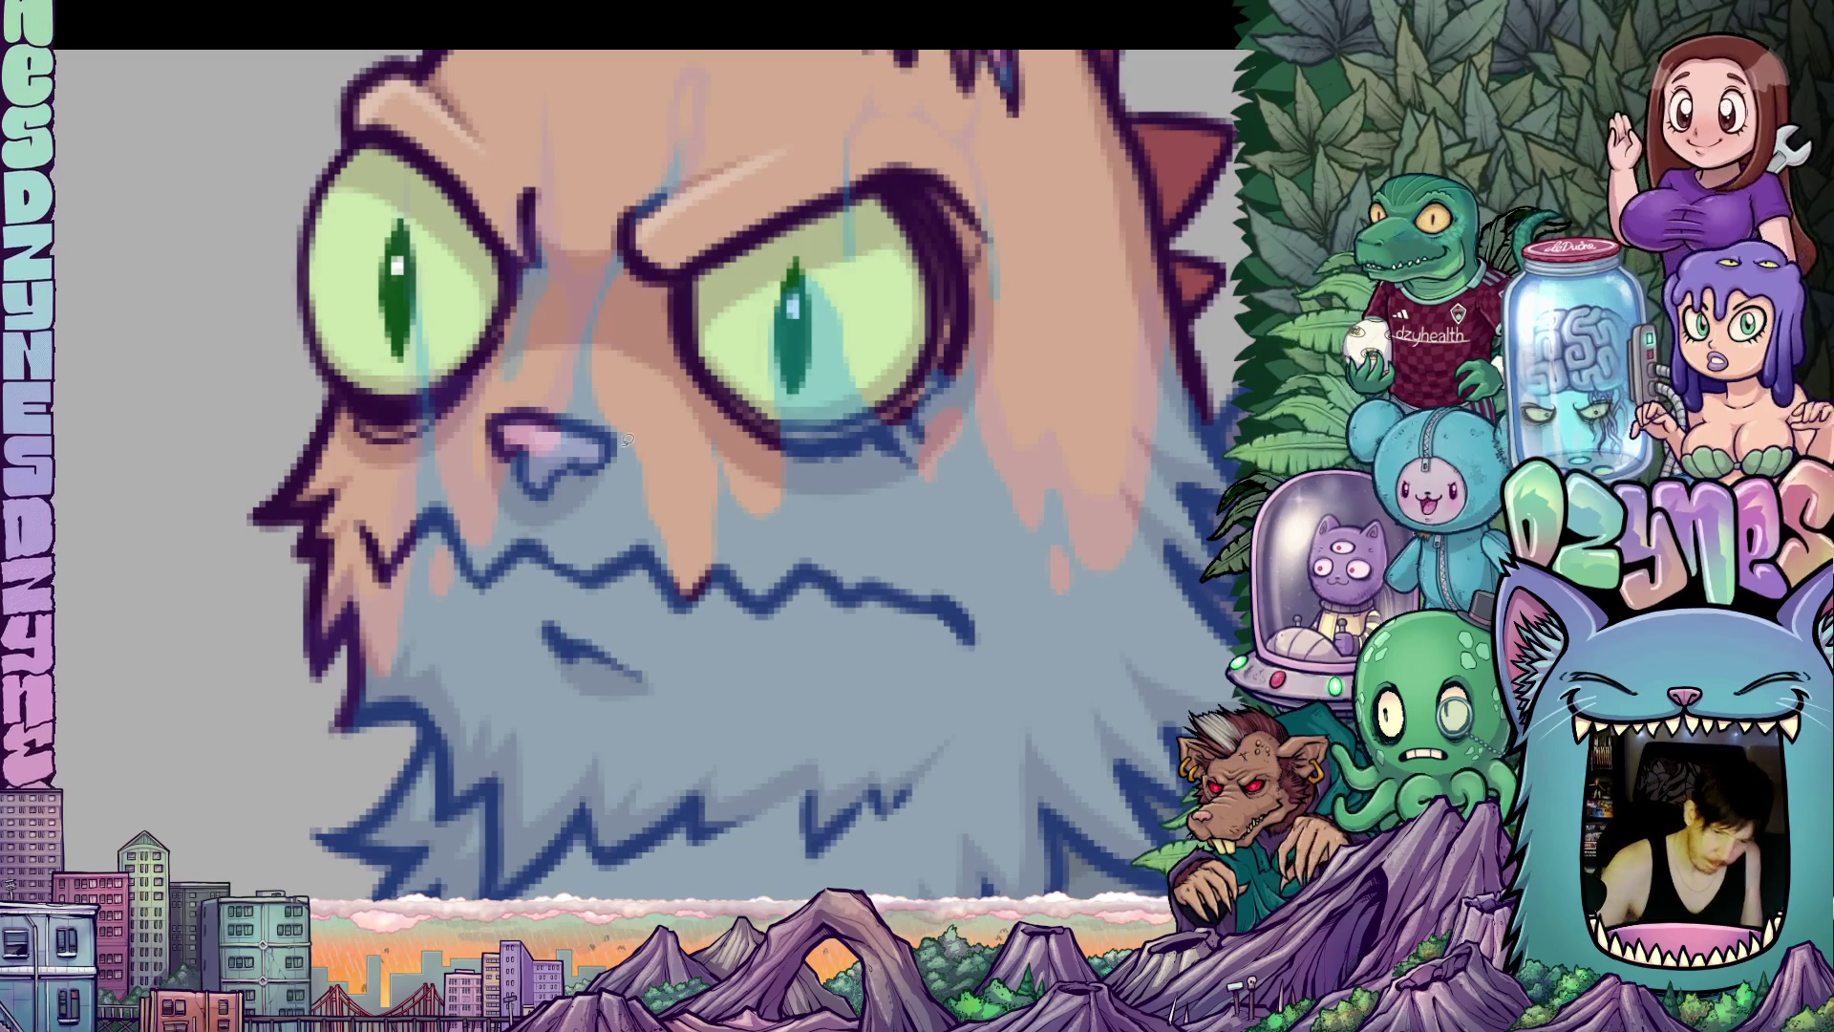
Draw a thin line down from the nose and select the onion skin Start opacity value.
{"action": "mouse_move", "coordinate": [612, 416]}
{"action": "left_mouse_down"}
{"action": "mouse_move", "coordinate": [672, 623]}
{"action": "mouse_move", "coordinate": [710, 666]}
{"action": "mouse_move", "coordinate": [732, 533]}
{"action": "mouse_move", "coordinate": [754, 571]}
{"action": "mouse_move", "coordinate": [783, 568]}
{"action": "mouse_move", "coordinate": [809, 525]}
{"action": "mouse_move", "coordinate": [802, 369]}
{"action": "mouse_move", "coordinate": [864, 436]}
{"action": "mouse_move", "coordinate": [903, 372]}
{"action": "mouse_move", "coordinate": [837, 267]}
{"action": "mouse_move", "coordinate": [736, 341]}
{"action": "mouse_move", "coordinate": [692, 441]}
{"action": "mouse_move", "coordinate": [610, 401]}
{"action": "left_mouse_up"}
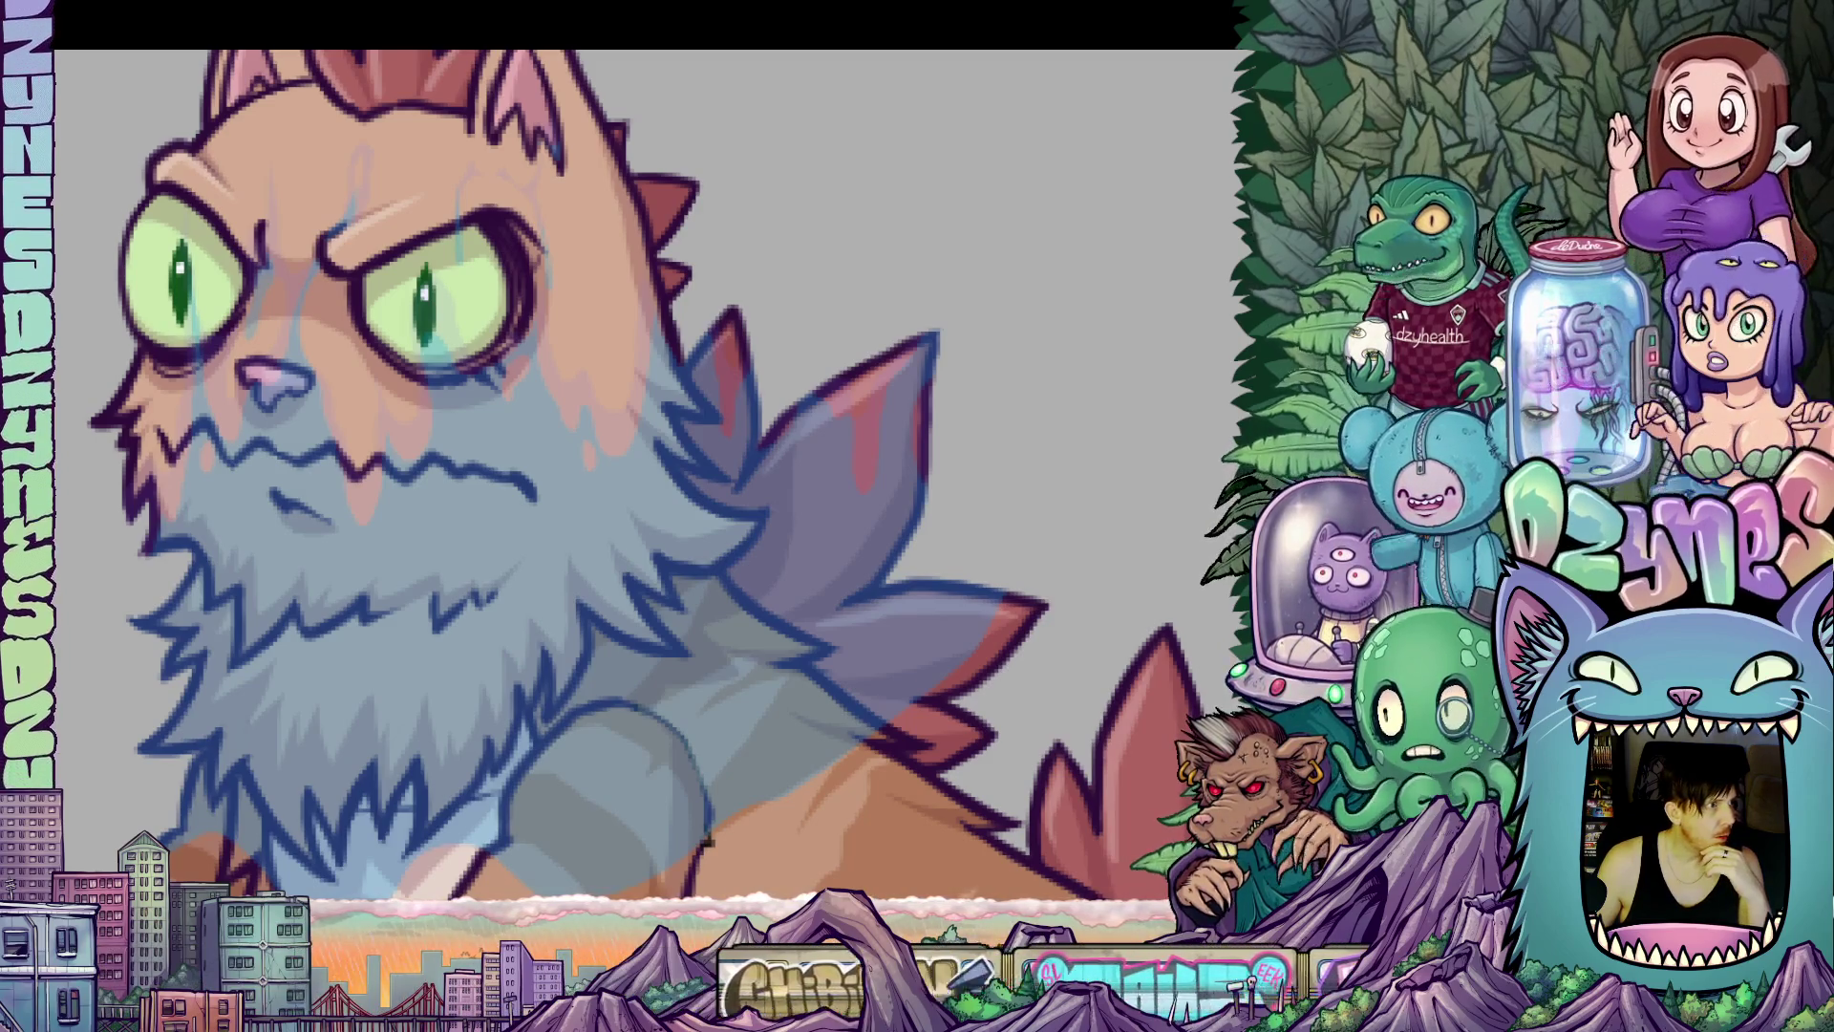
{"action": "left_click", "coordinate": [674, 307]}
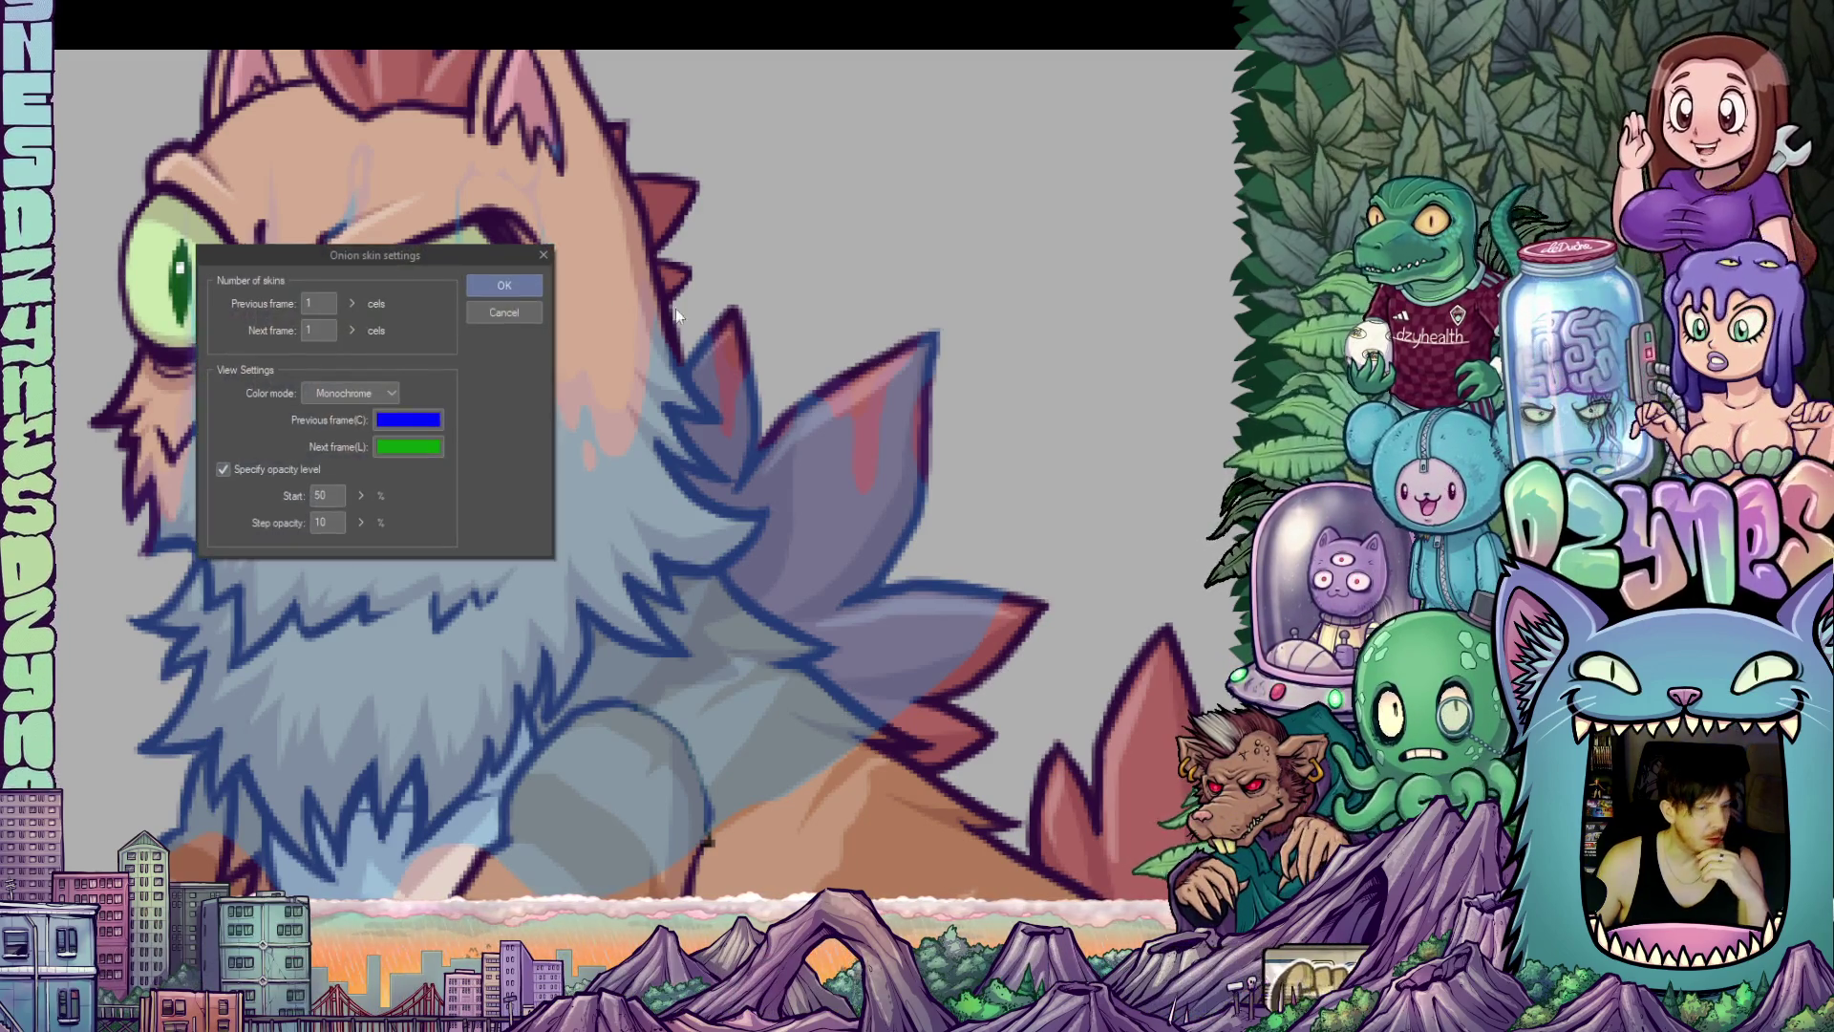
{"action": "left_click_drag", "start_coordinate": [329, 496], "coordinate": [300, 501]}
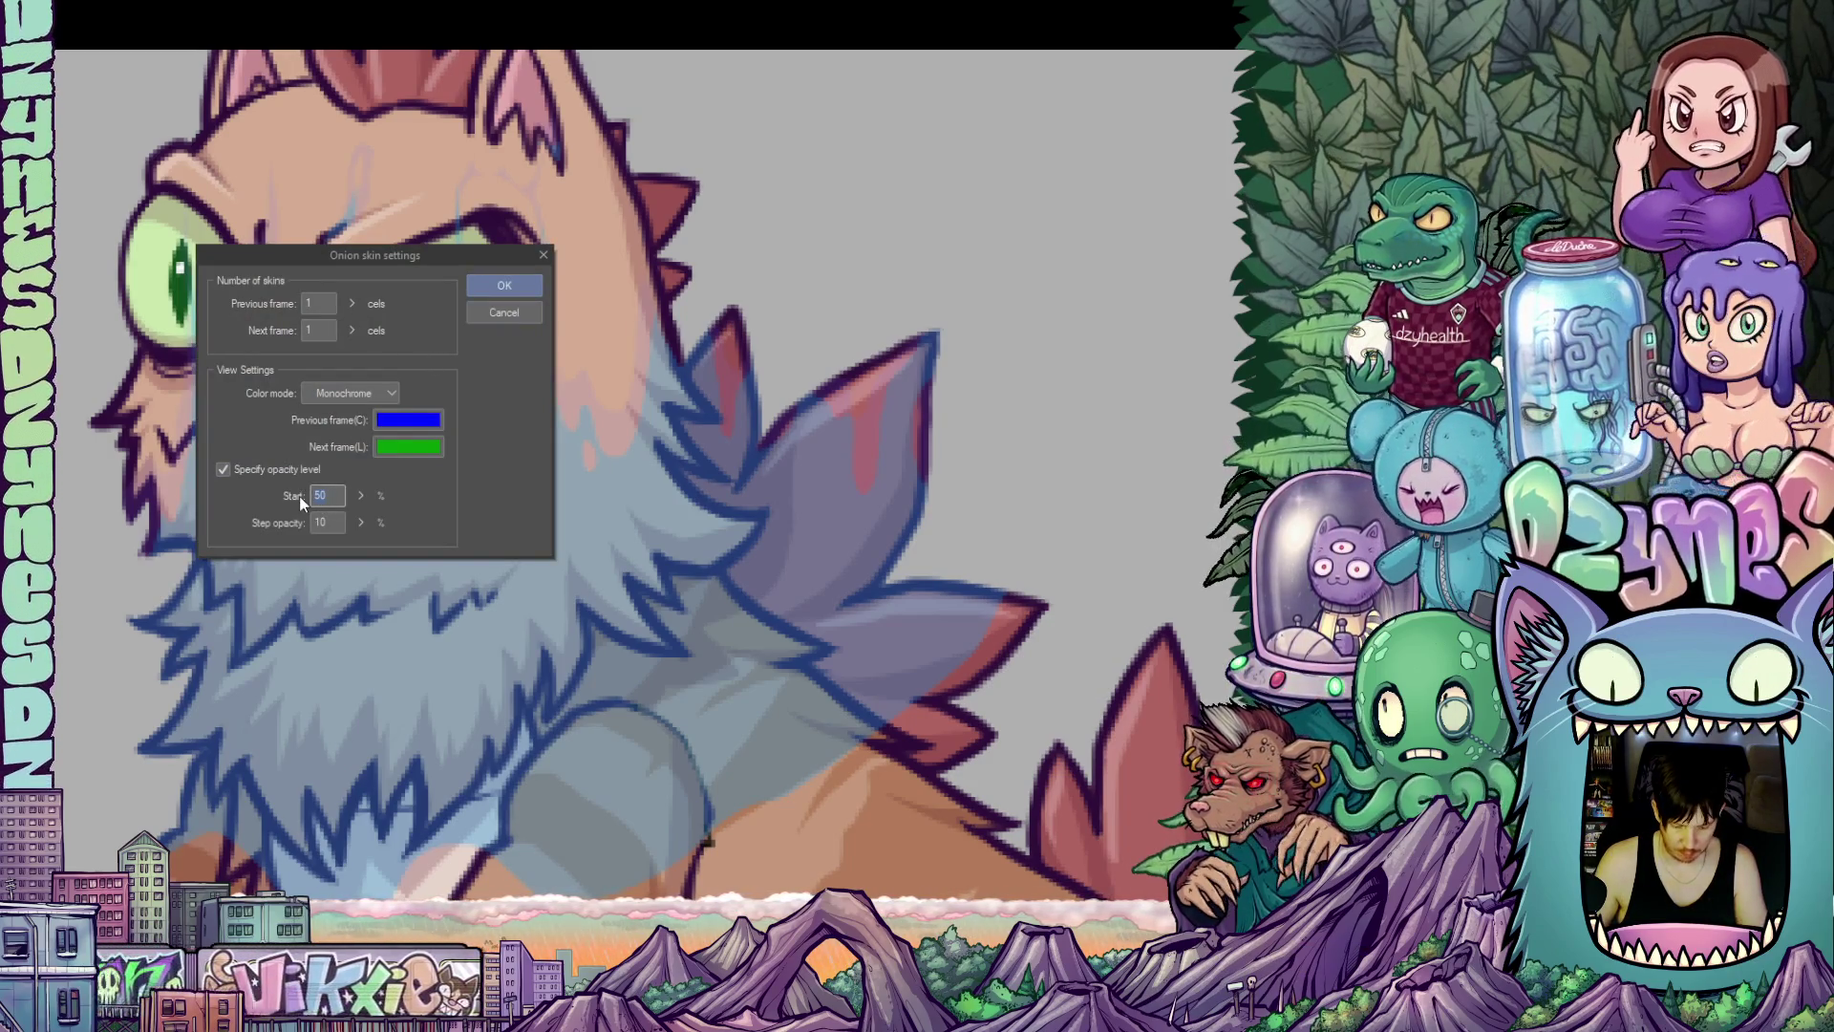
Enter 65 as the onion skin Start opacity, confirm, and reframe the cat's head.
{"action": "type", "text": "65"}
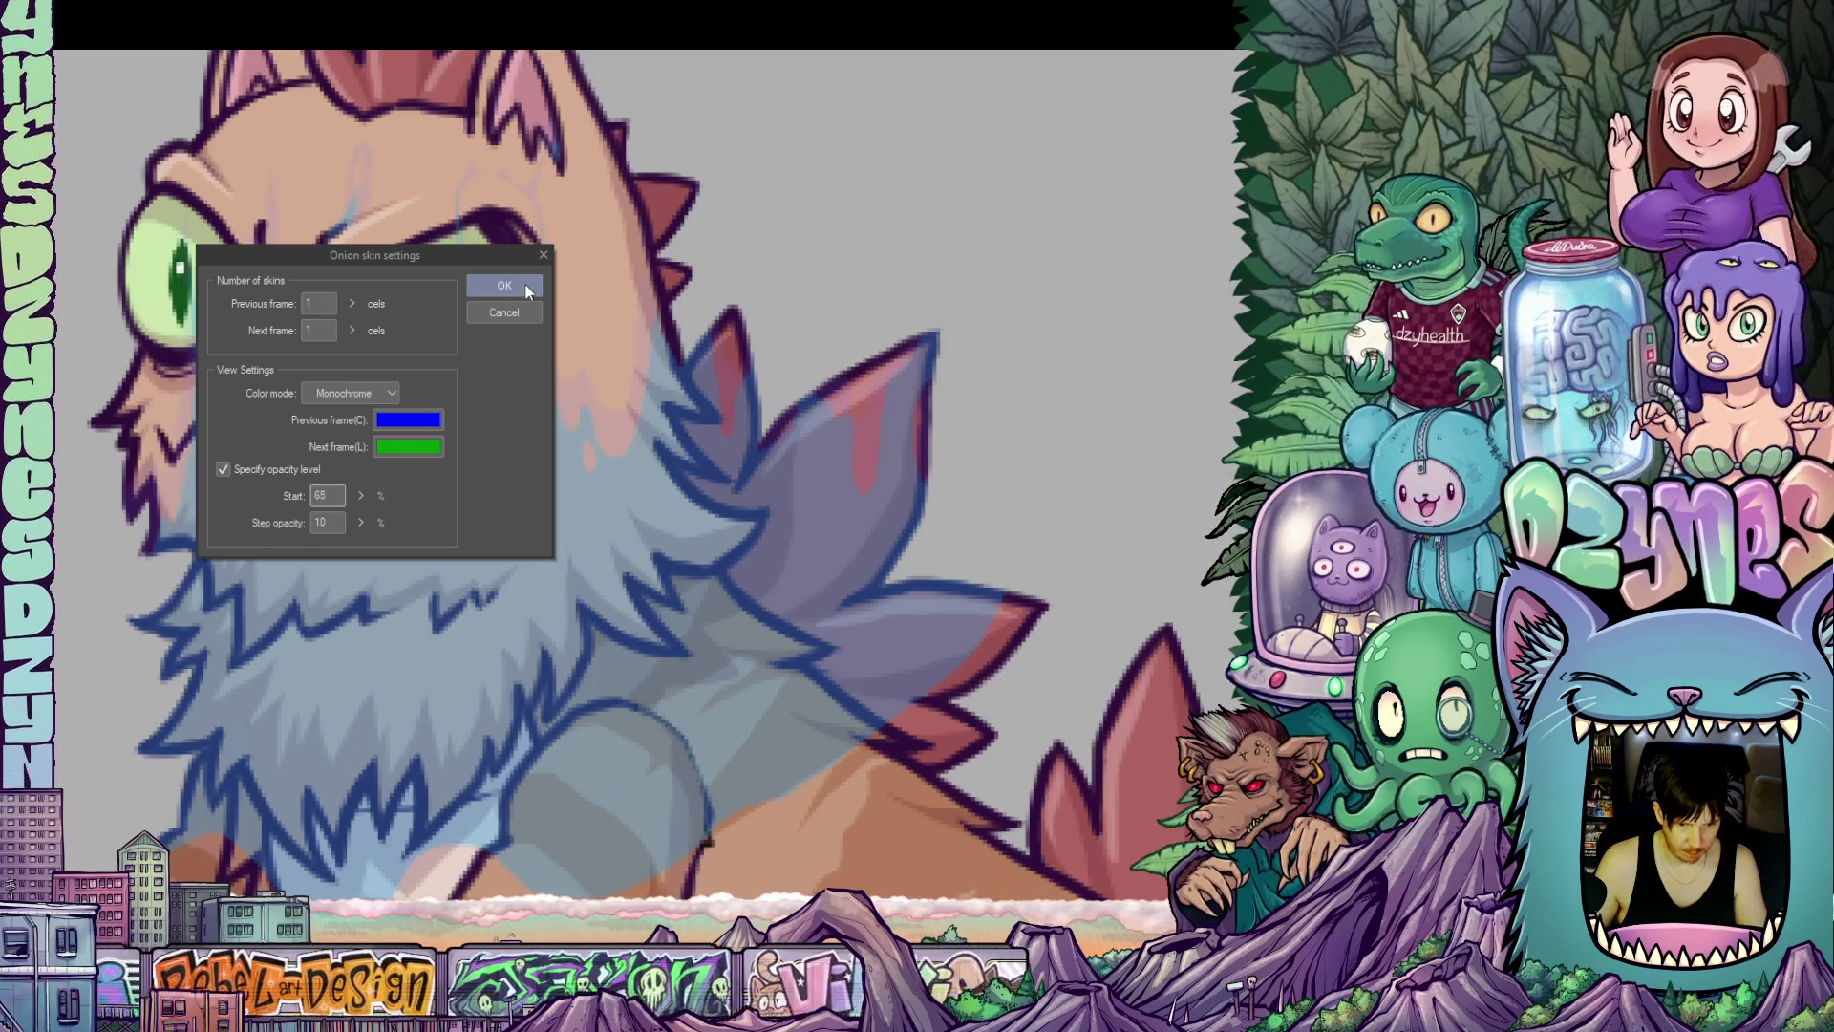
{"action": "left_click", "coordinate": [527, 288]}
{"action": "scroll", "coordinate": [622, 341], "scroll_direction": "up", "scroll_amount": 2}
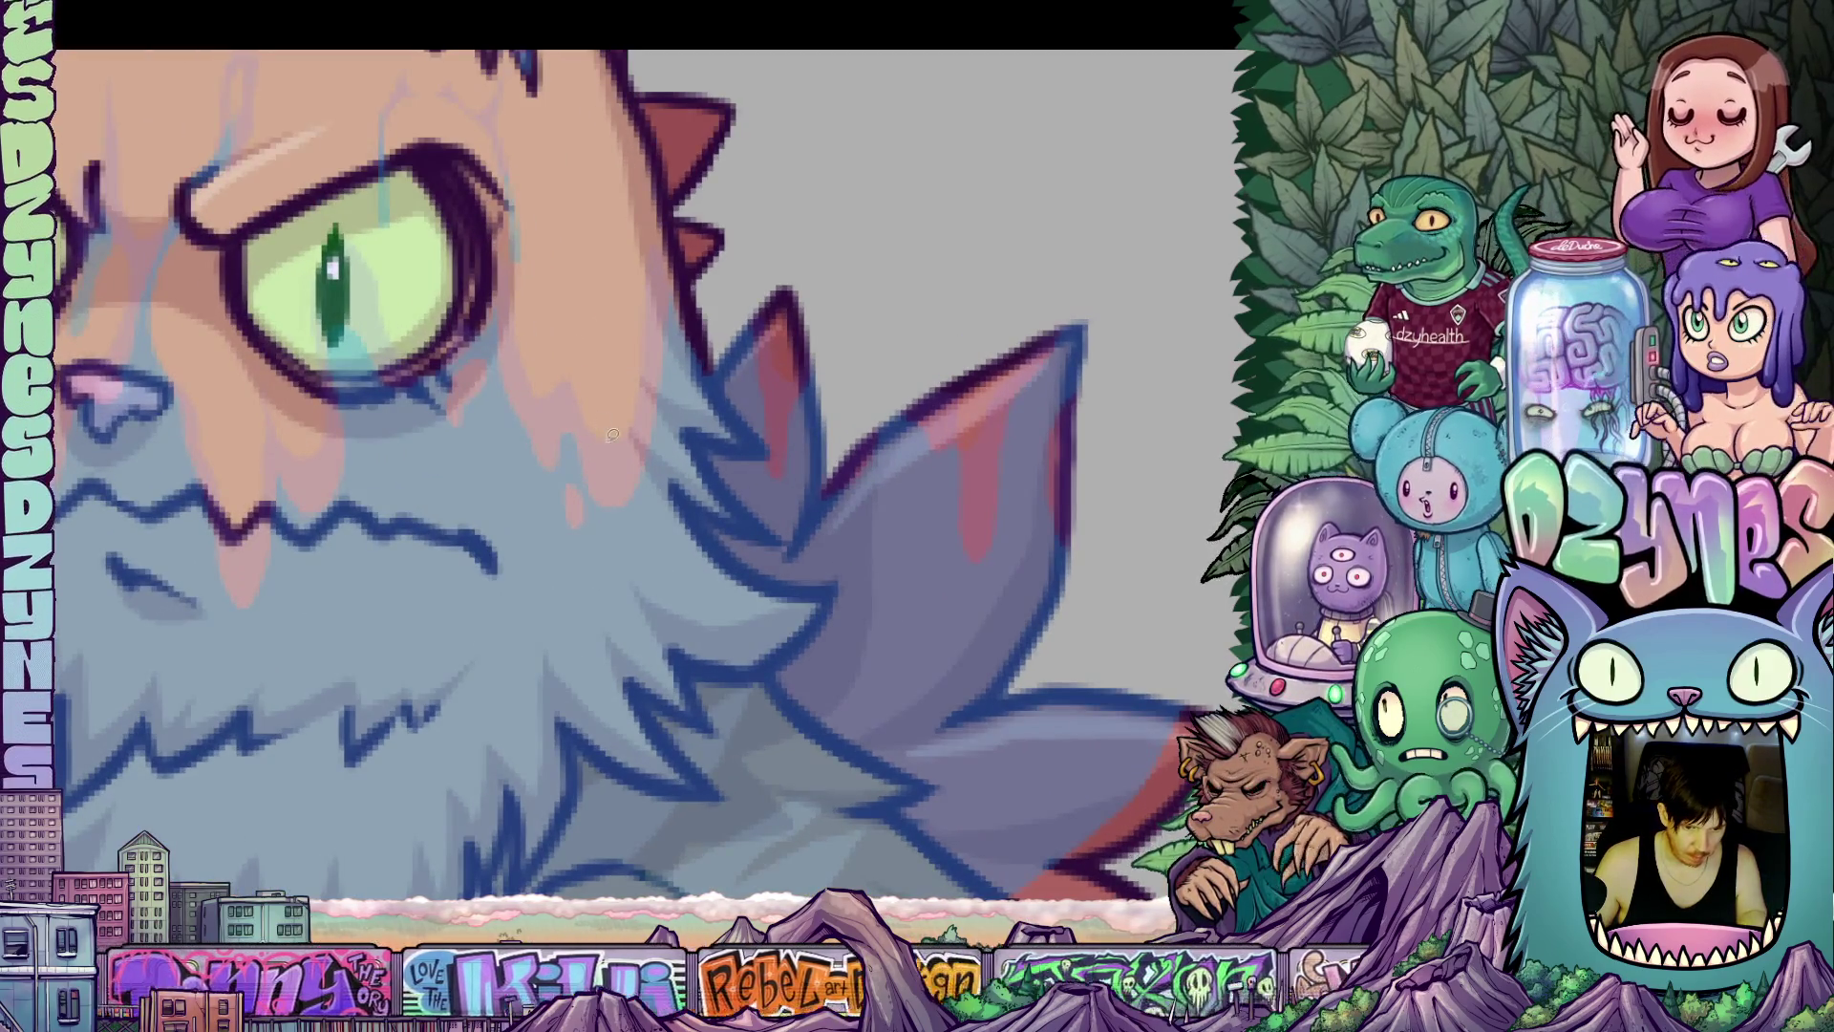
{"action": "scroll", "coordinate": [574, 408], "scroll_direction": "down", "scroll_amount": 1}
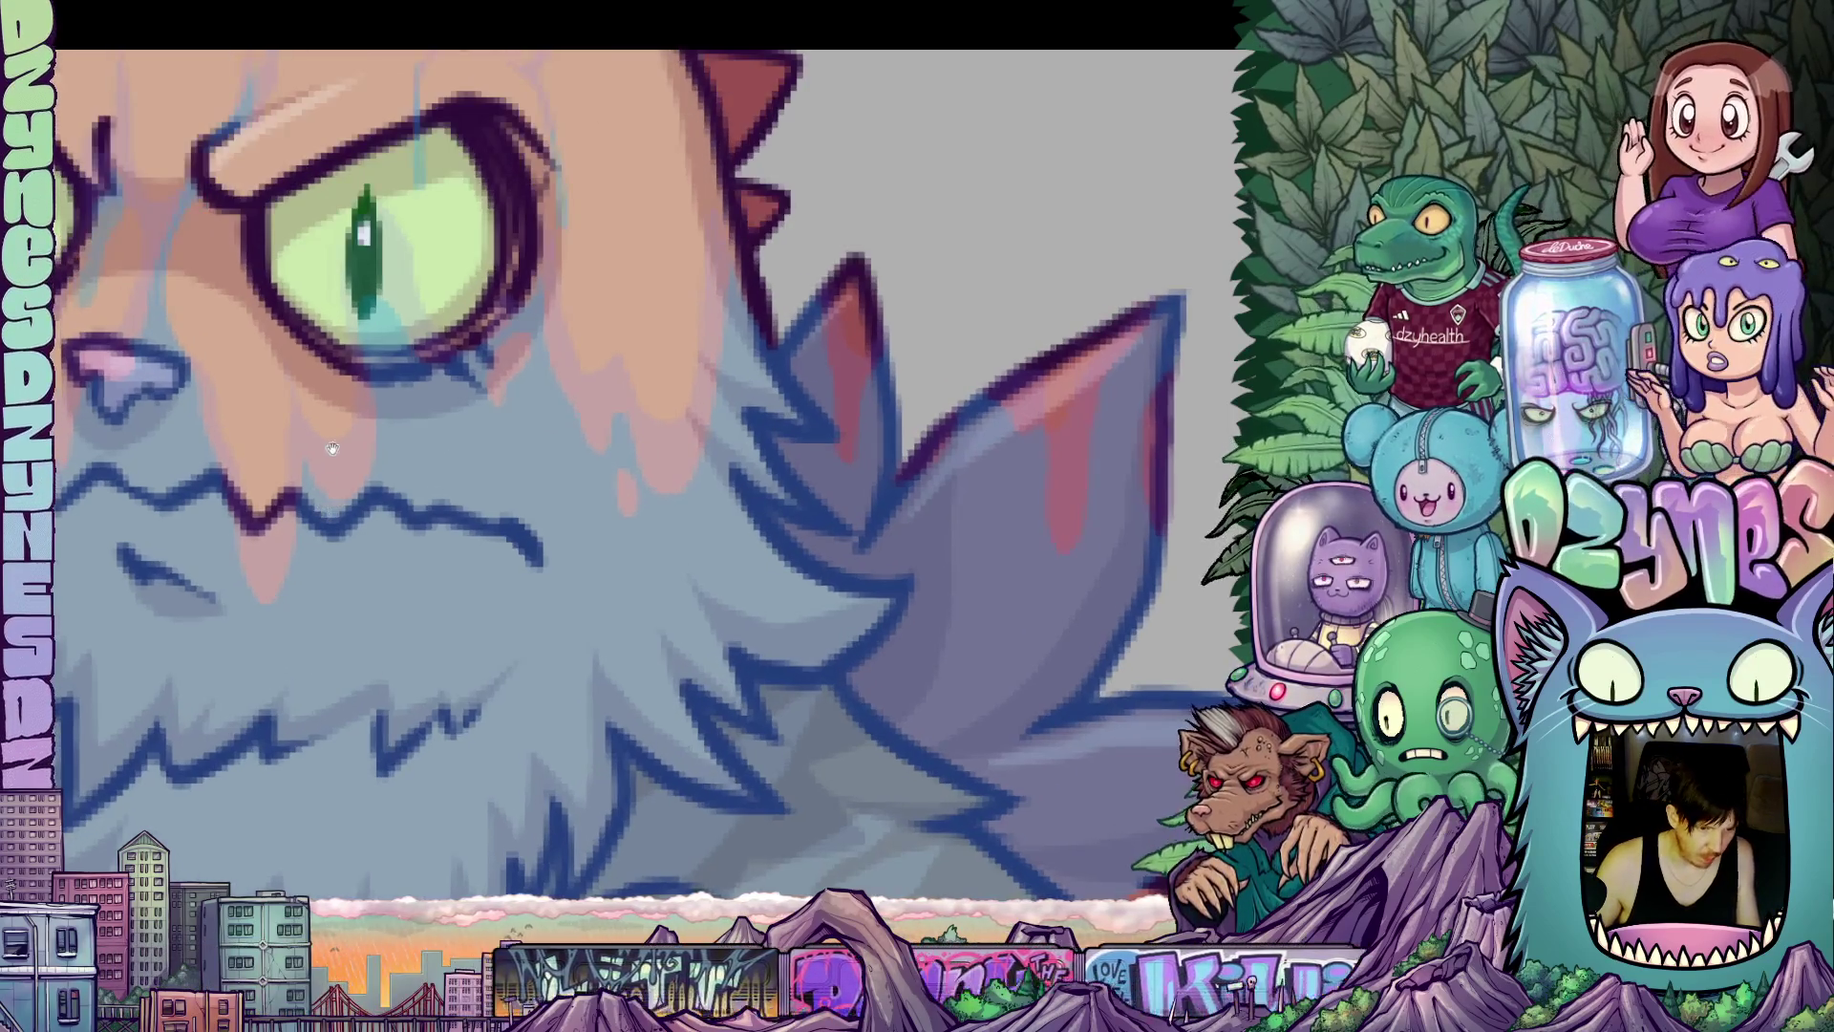
{"action": "left_click_drag", "start_coordinate": [573, 408], "coordinate": [685, 662]}
{"action": "scroll", "coordinate": [685, 662], "scroll_direction": "down", "scroll_amount": 2}
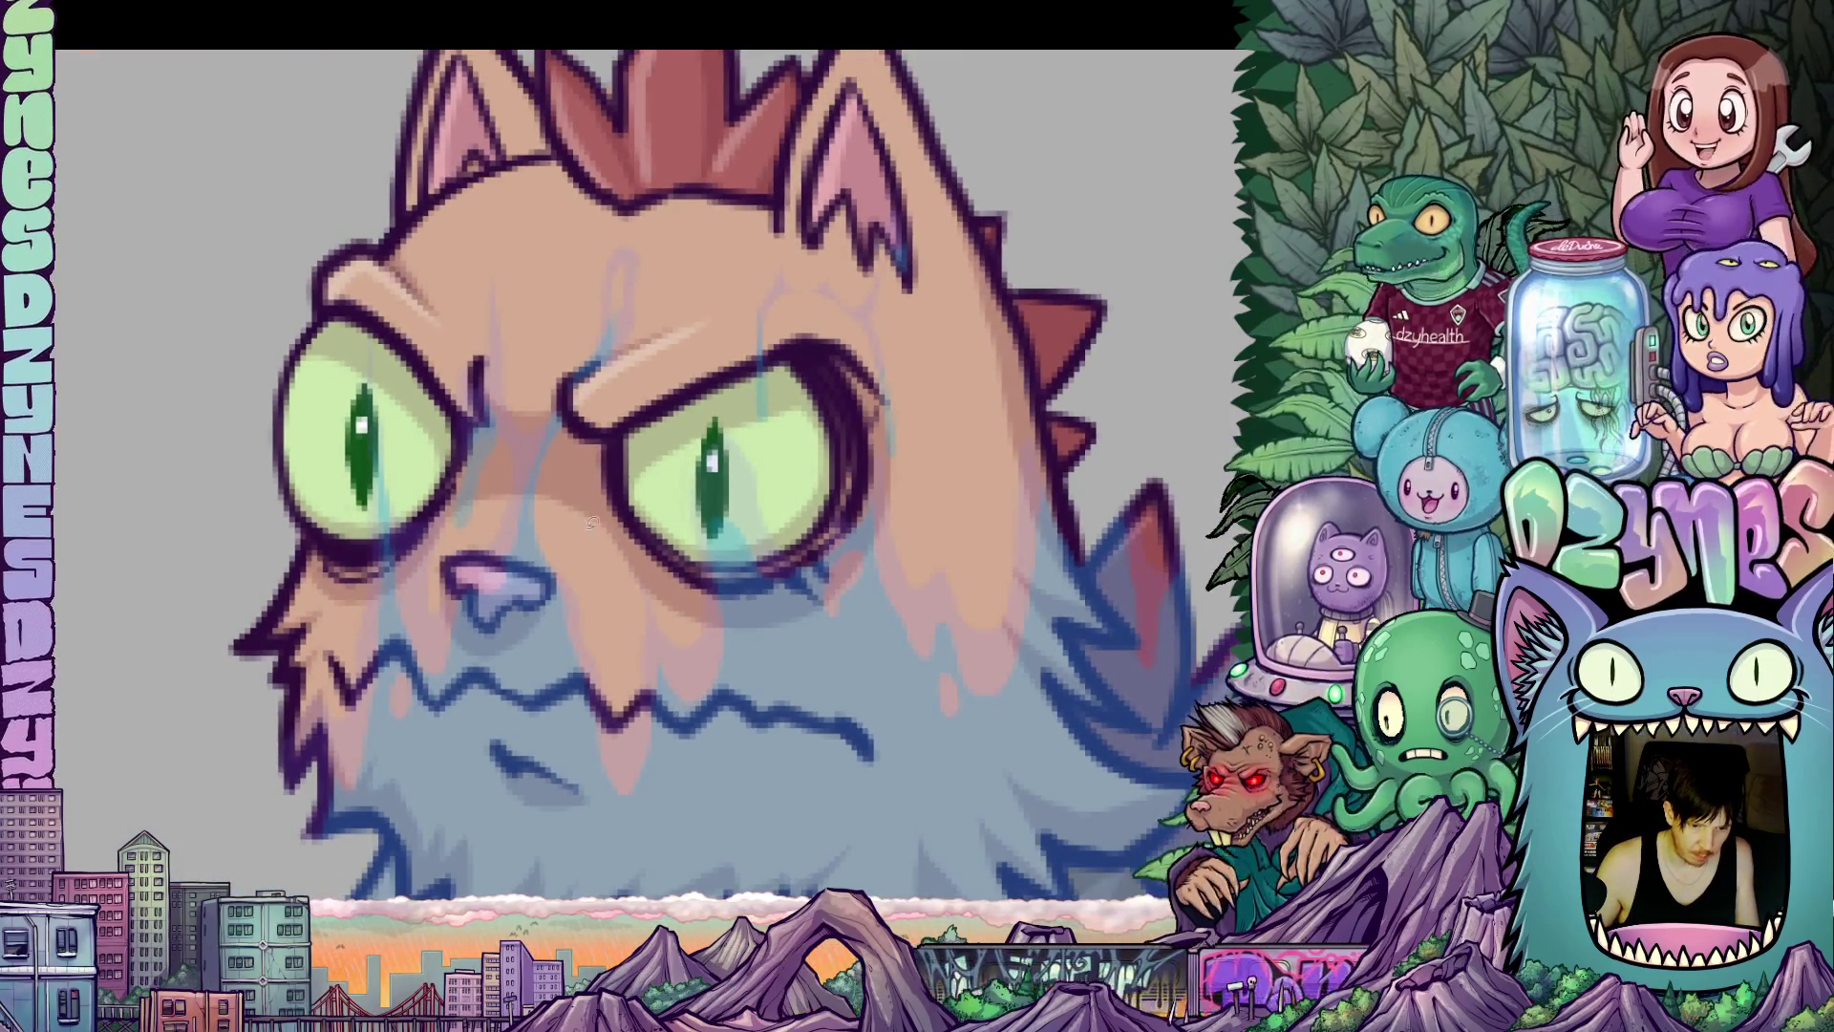
{"action": "scroll", "coordinate": [538, 484], "scroll_direction": "up", "scroll_amount": 2}
{"action": "scroll", "coordinate": [554, 487], "scroll_direction": "down", "scroll_amount": 1}
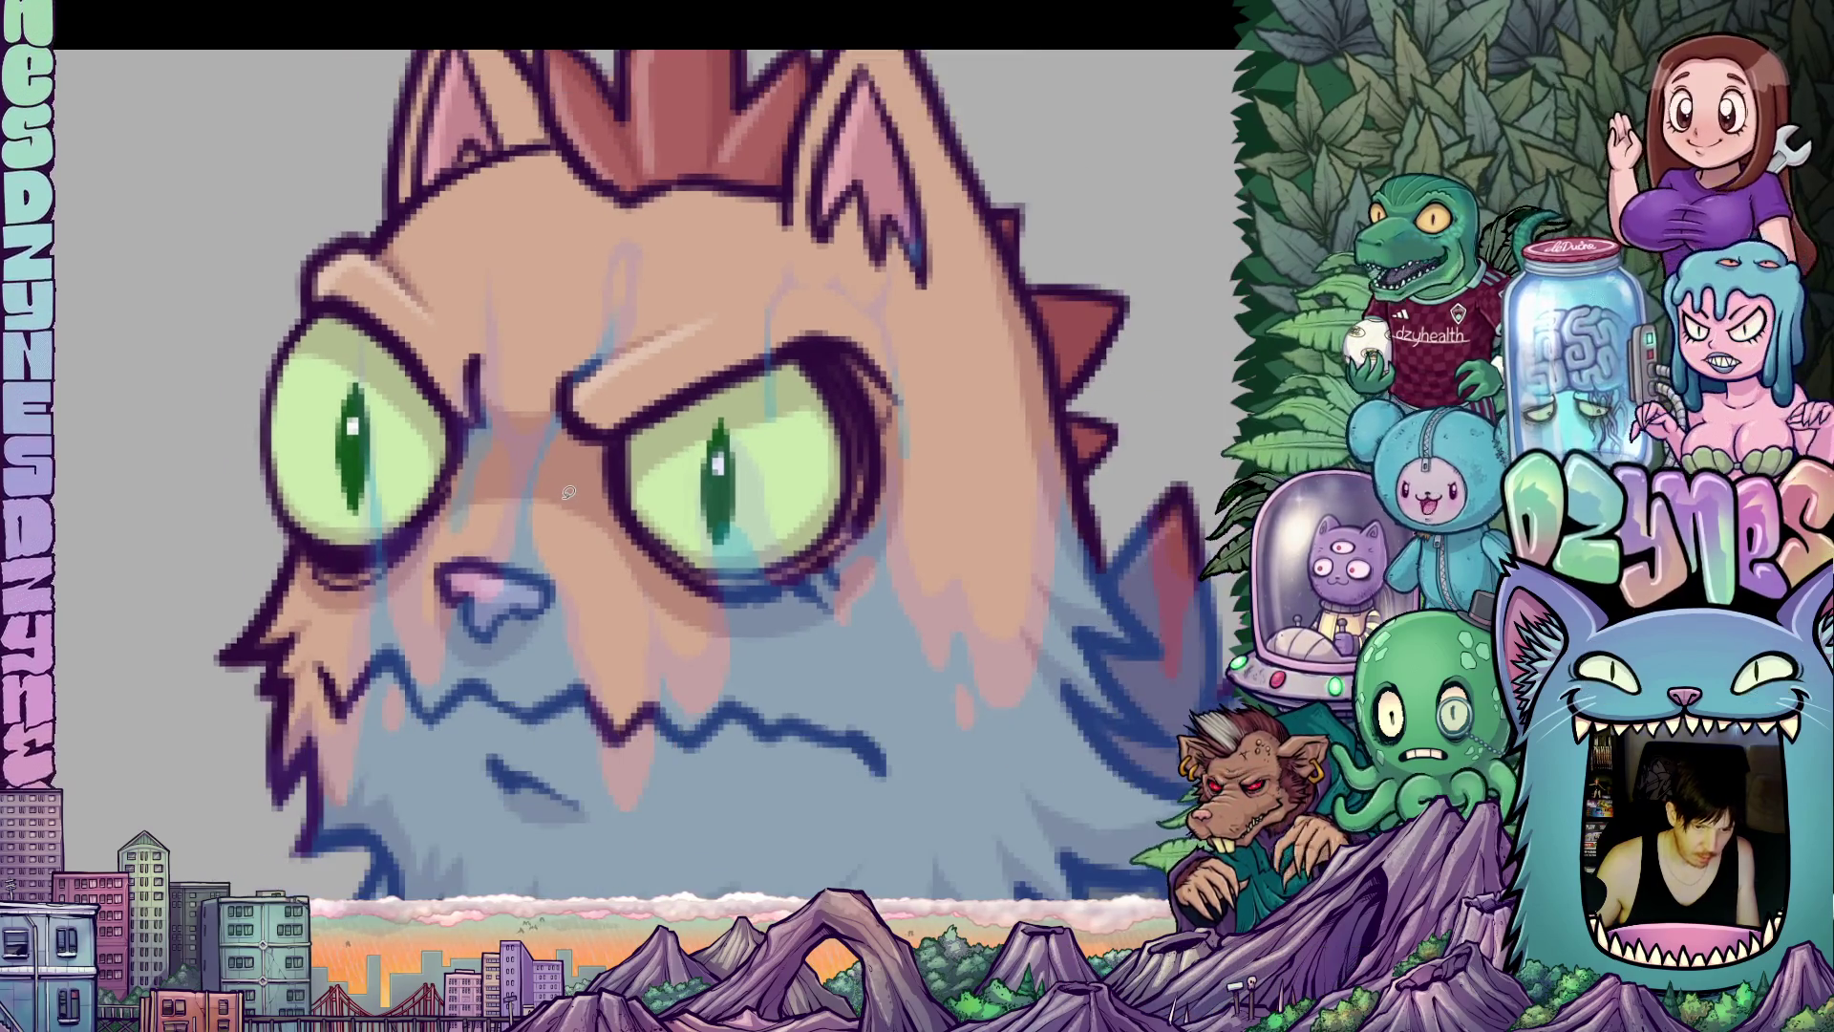
{"action": "scroll", "coordinate": [568, 492], "scroll_direction": "down", "scroll_amount": 1}
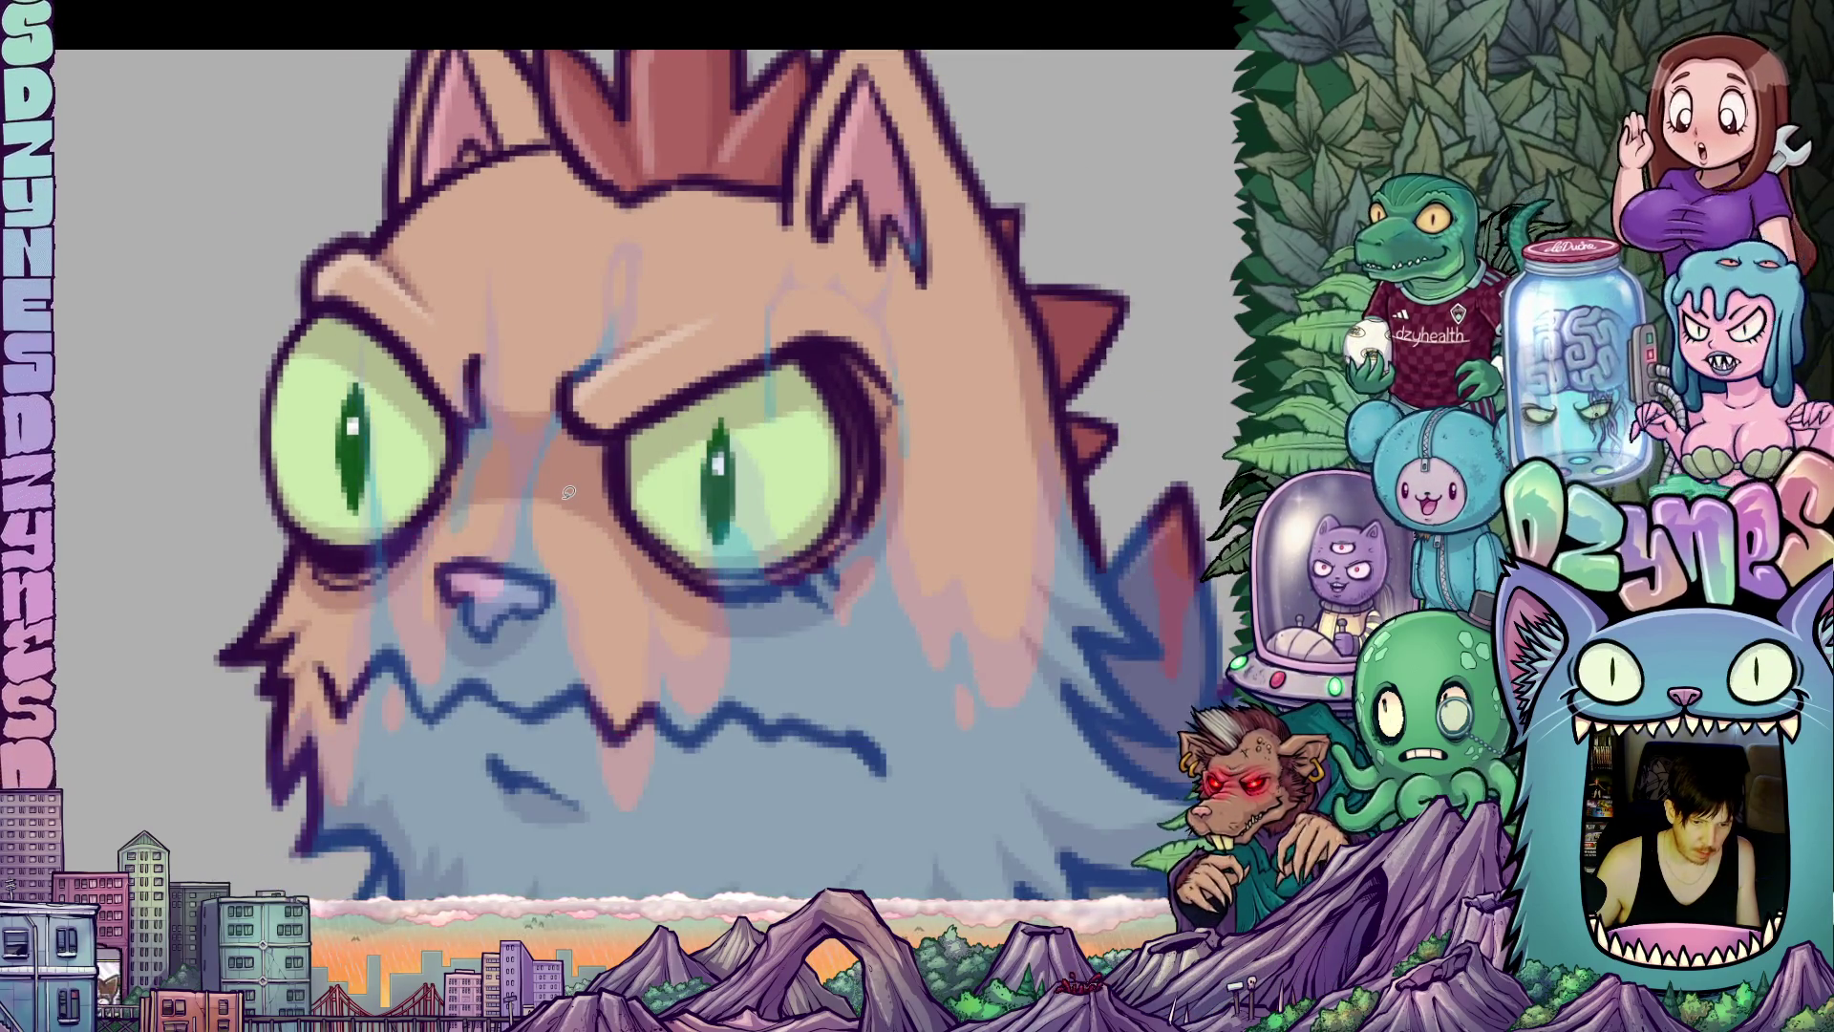
{"action": "scroll", "coordinate": [573, 493], "scroll_direction": "down", "scroll_amount": 1}
{"action": "scroll", "coordinate": [575, 494], "scroll_direction": "down", "scroll_amount": 1}
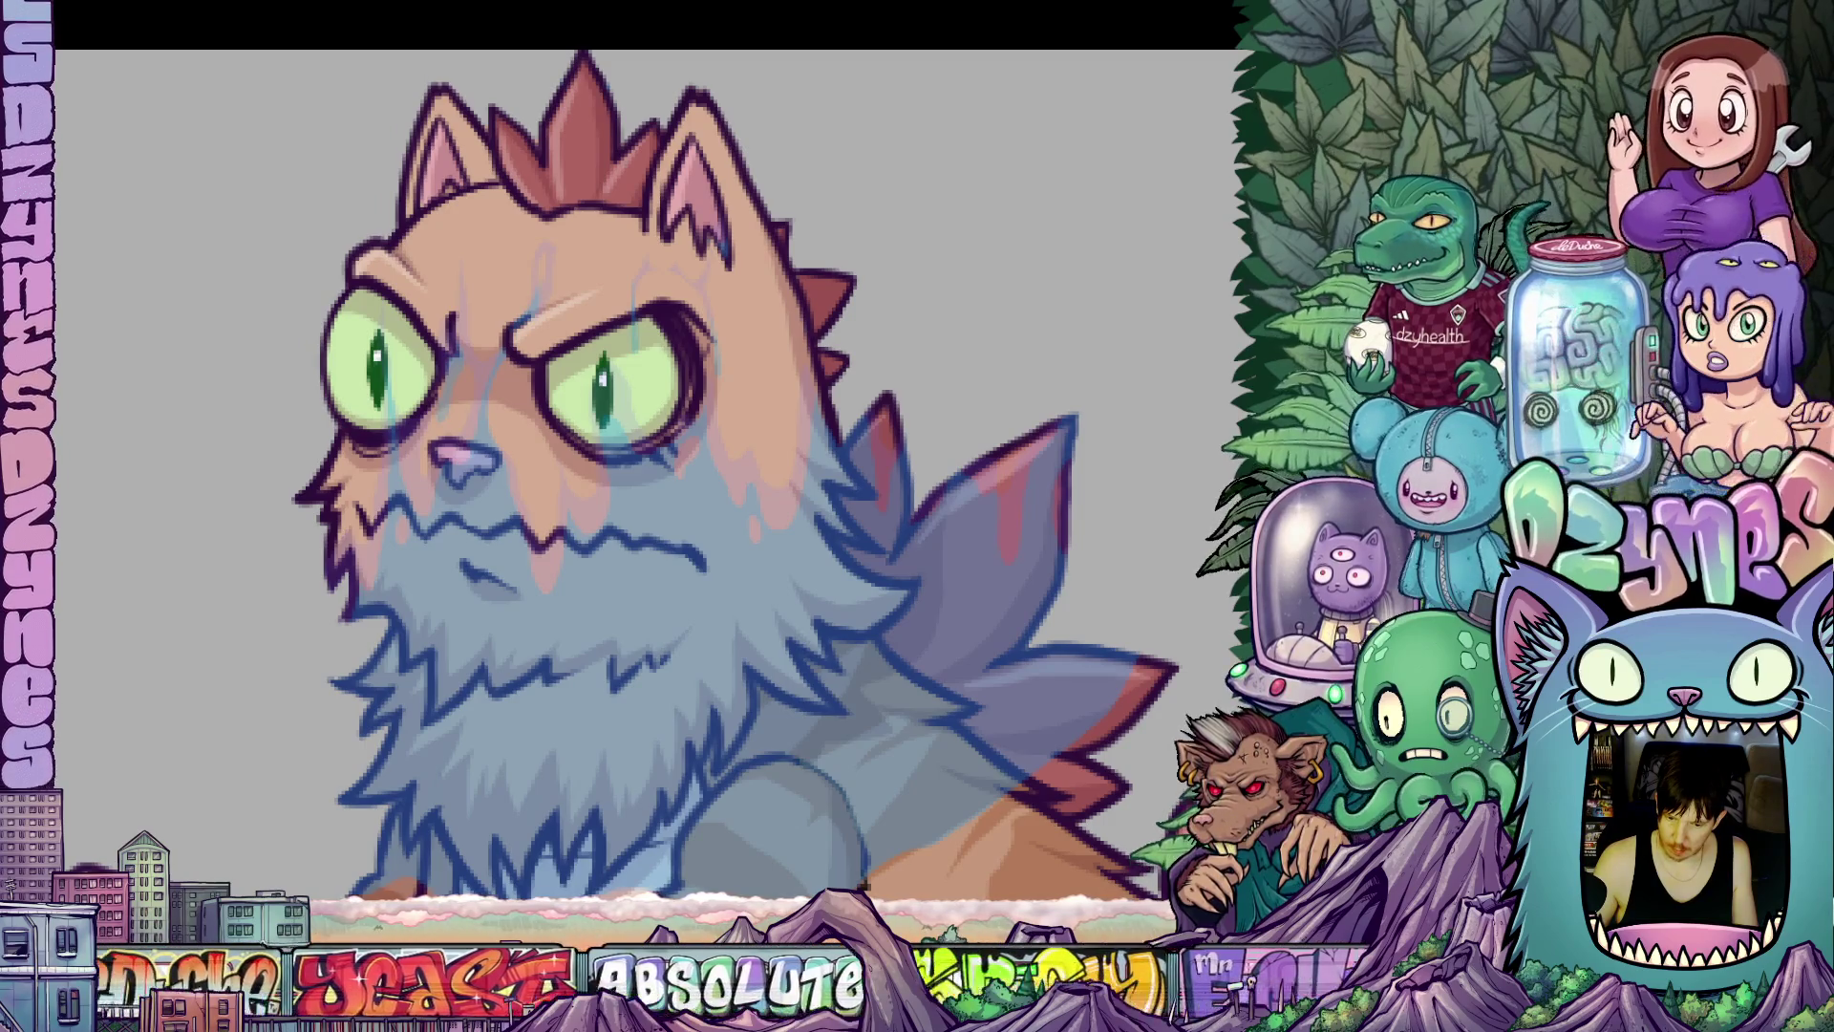
{"action": "left_click_drag", "start_coordinate": [1019, 478], "coordinate": [909, 368]}
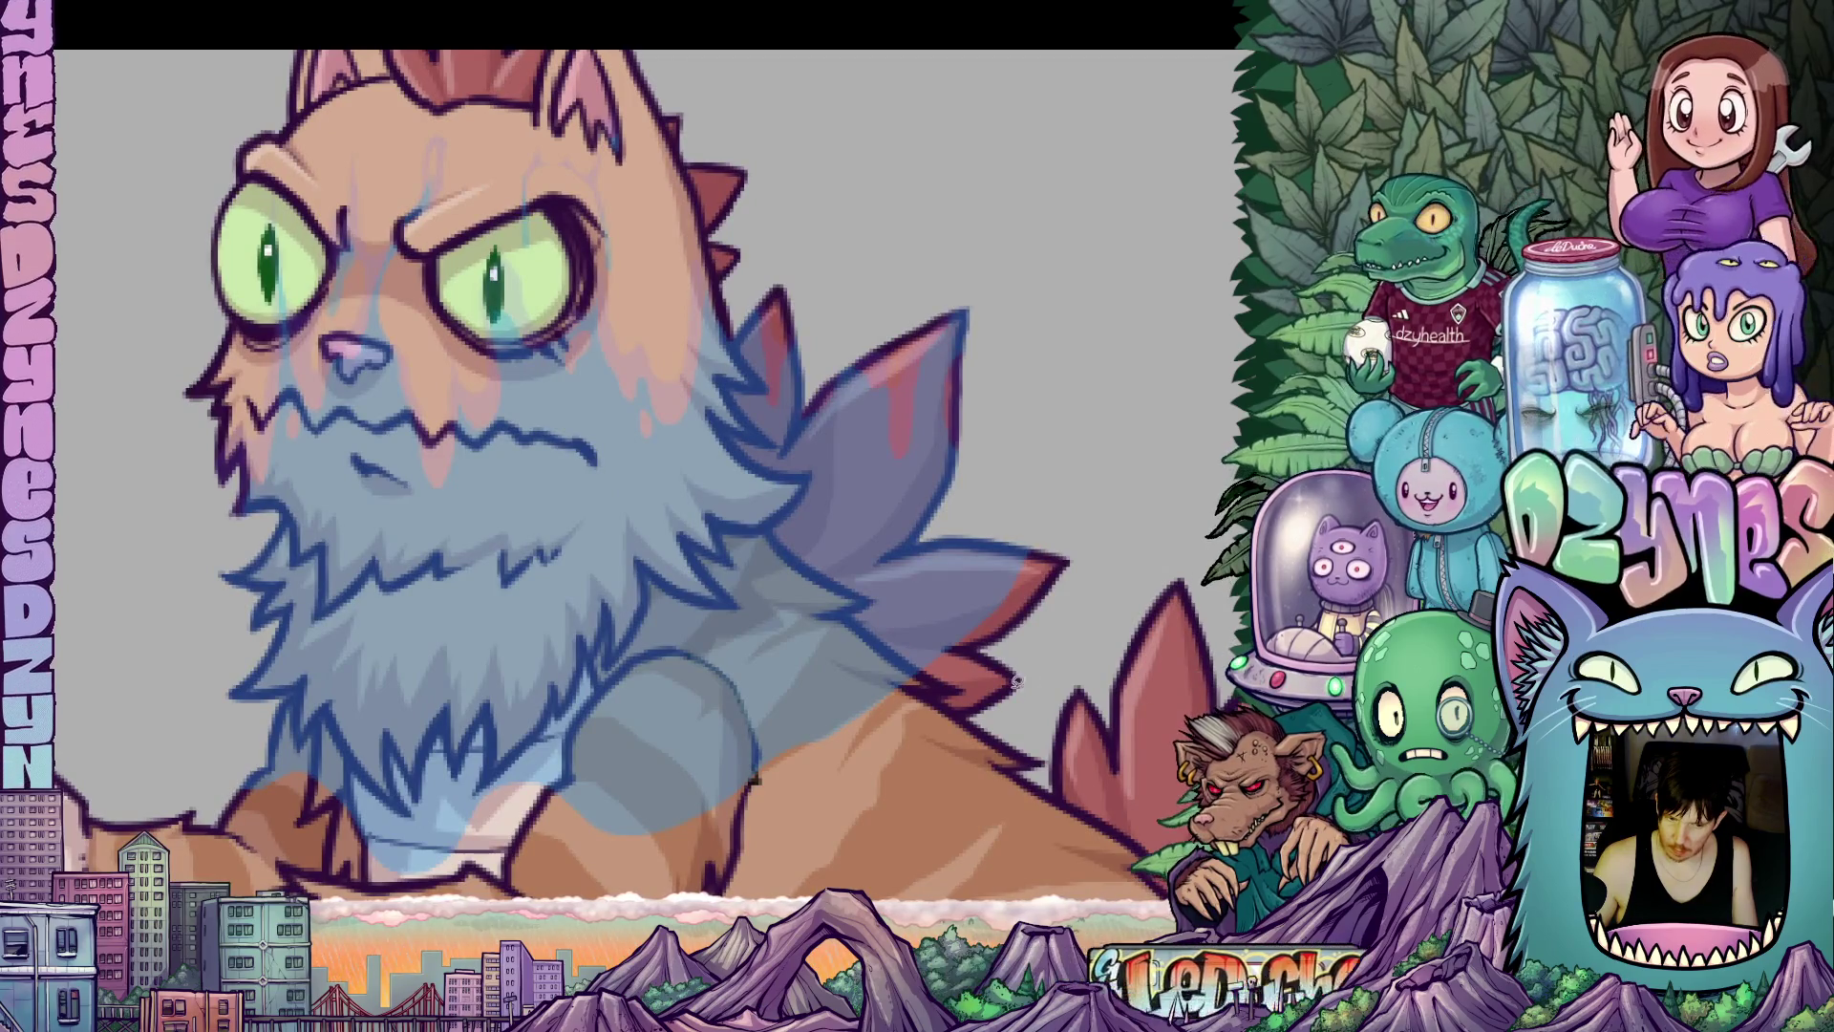
Sketch a thin curved guide line on the cat's body, zooming out to check the full scene.
{"action": "scroll", "coordinate": [1019, 557], "scroll_direction": "down", "scroll_amount": 2}
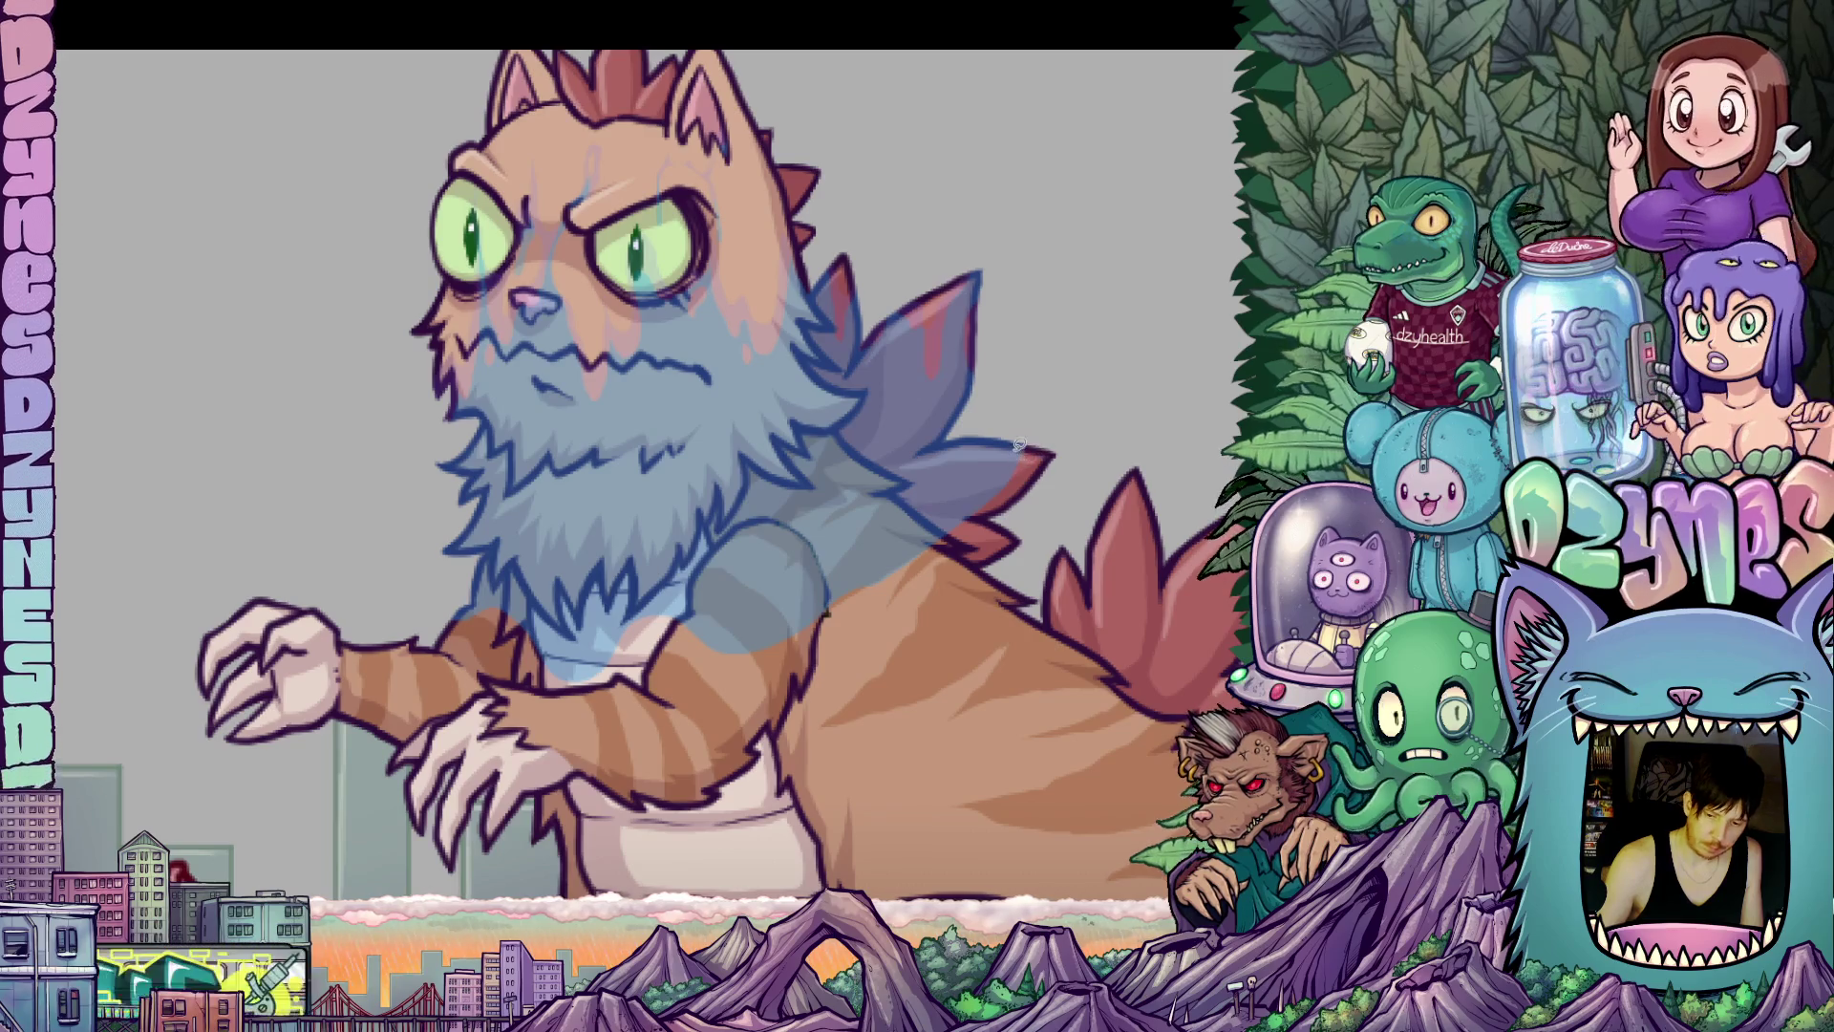
{"action": "mouse_move", "coordinate": [1005, 433]}
{"action": "left_mouse_down"}
{"action": "mouse_move", "coordinate": [1081, 497]}
{"action": "mouse_move", "coordinate": [1035, 659]}
{"action": "mouse_move", "coordinate": [787, 717]}
{"action": "mouse_move", "coordinate": [447, 754]}
{"action": "mouse_move", "coordinate": [401, 552]}
{"action": "mouse_move", "coordinate": [882, 499]}
{"action": "left_mouse_up"}
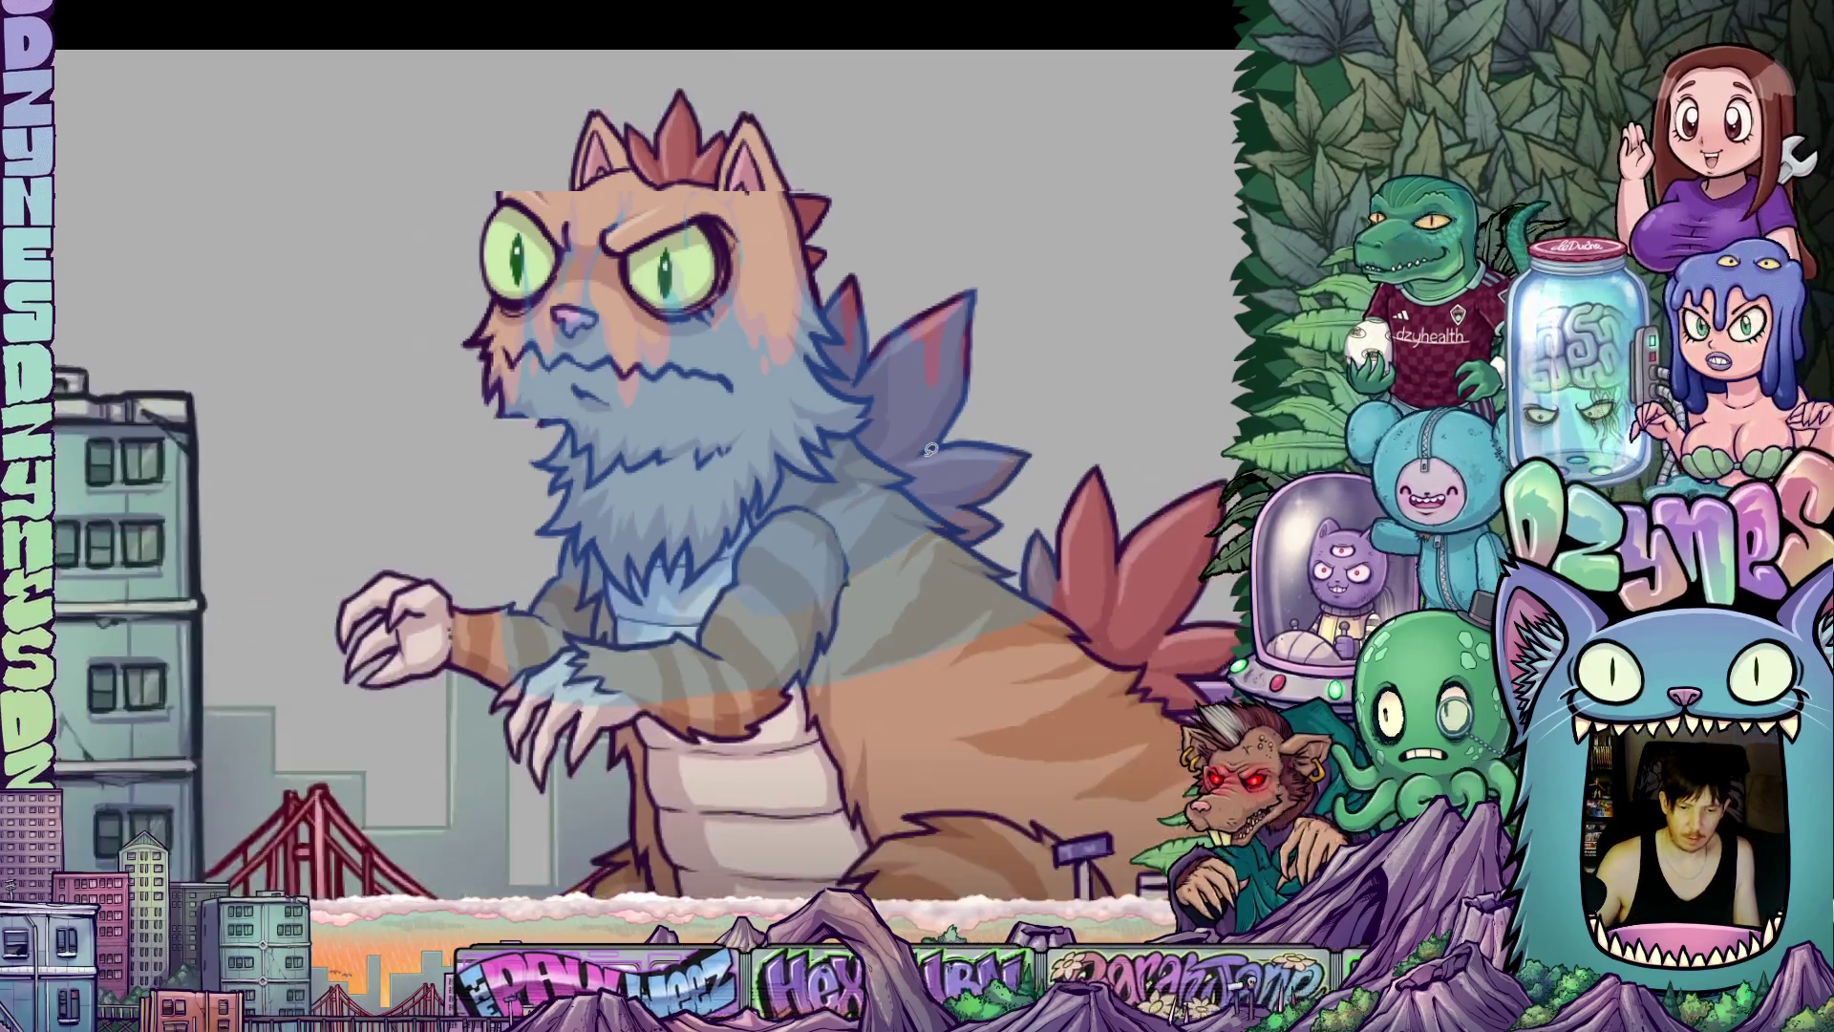
{"action": "scroll", "coordinate": [931, 449], "scroll_direction": "down", "scroll_amount": 5}
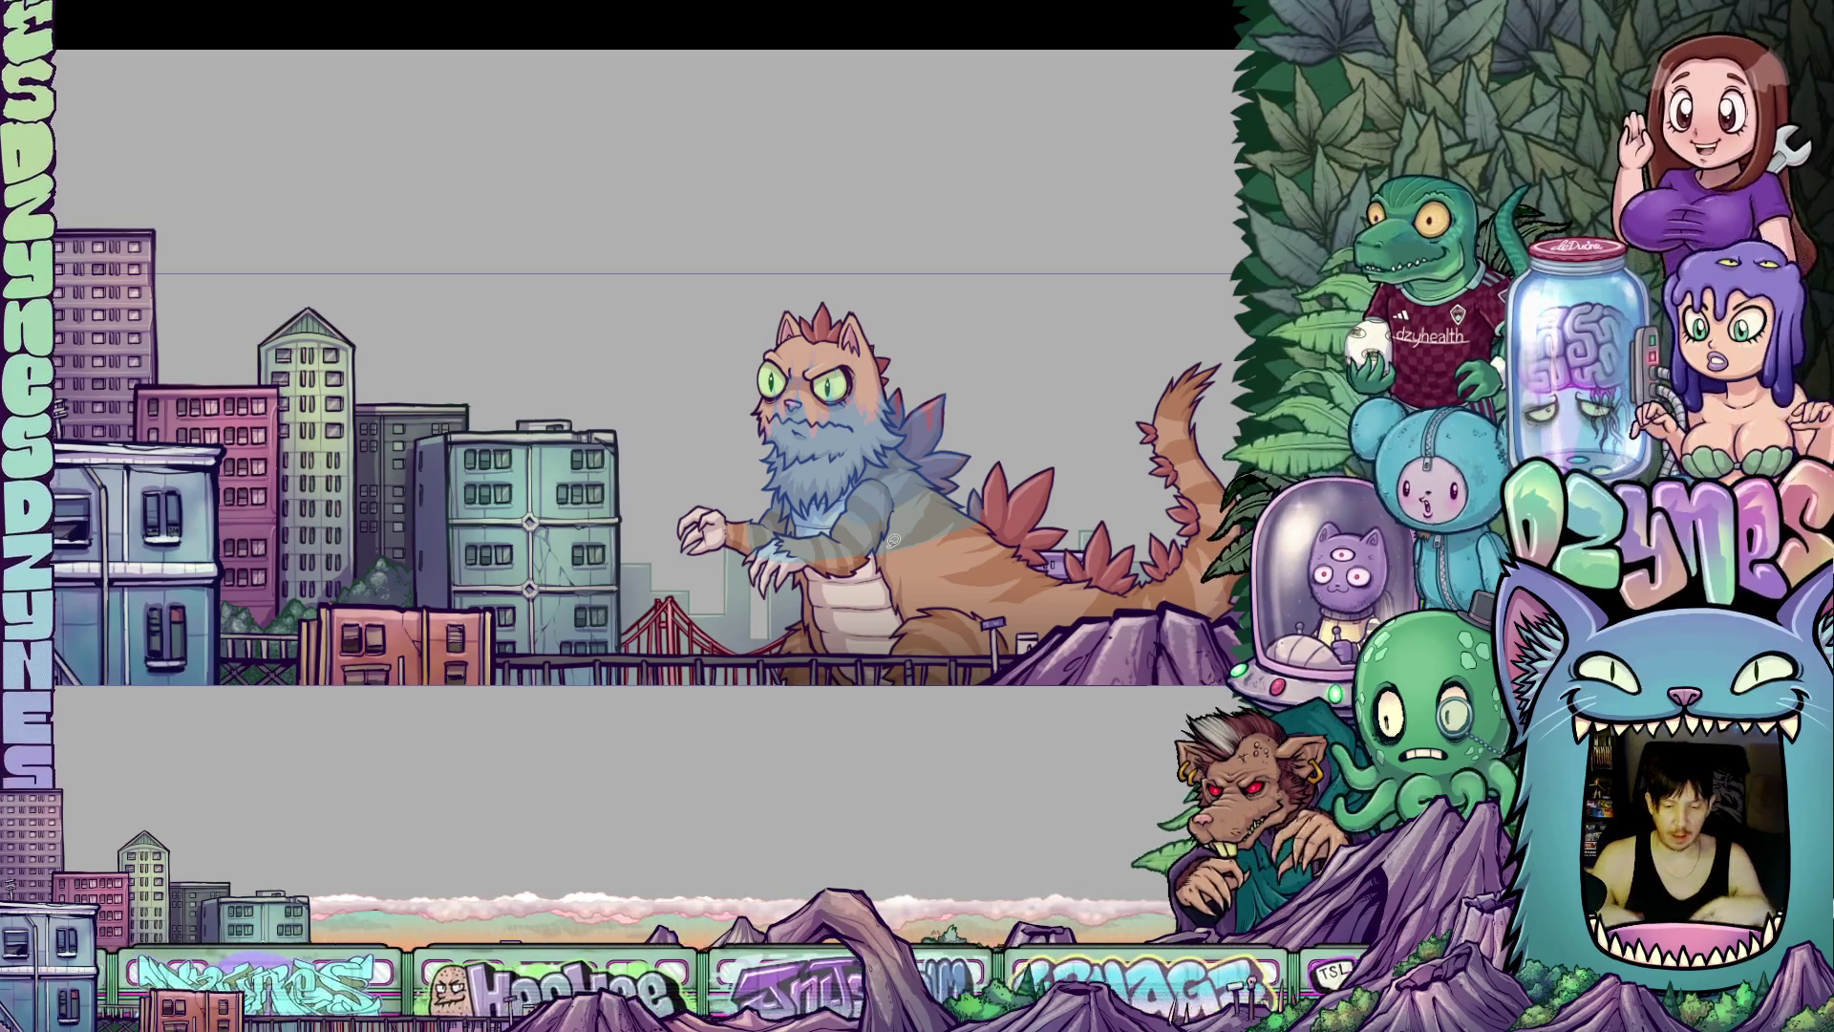
{"action": "scroll", "coordinate": [893, 540], "scroll_direction": "up", "scroll_amount": 5}
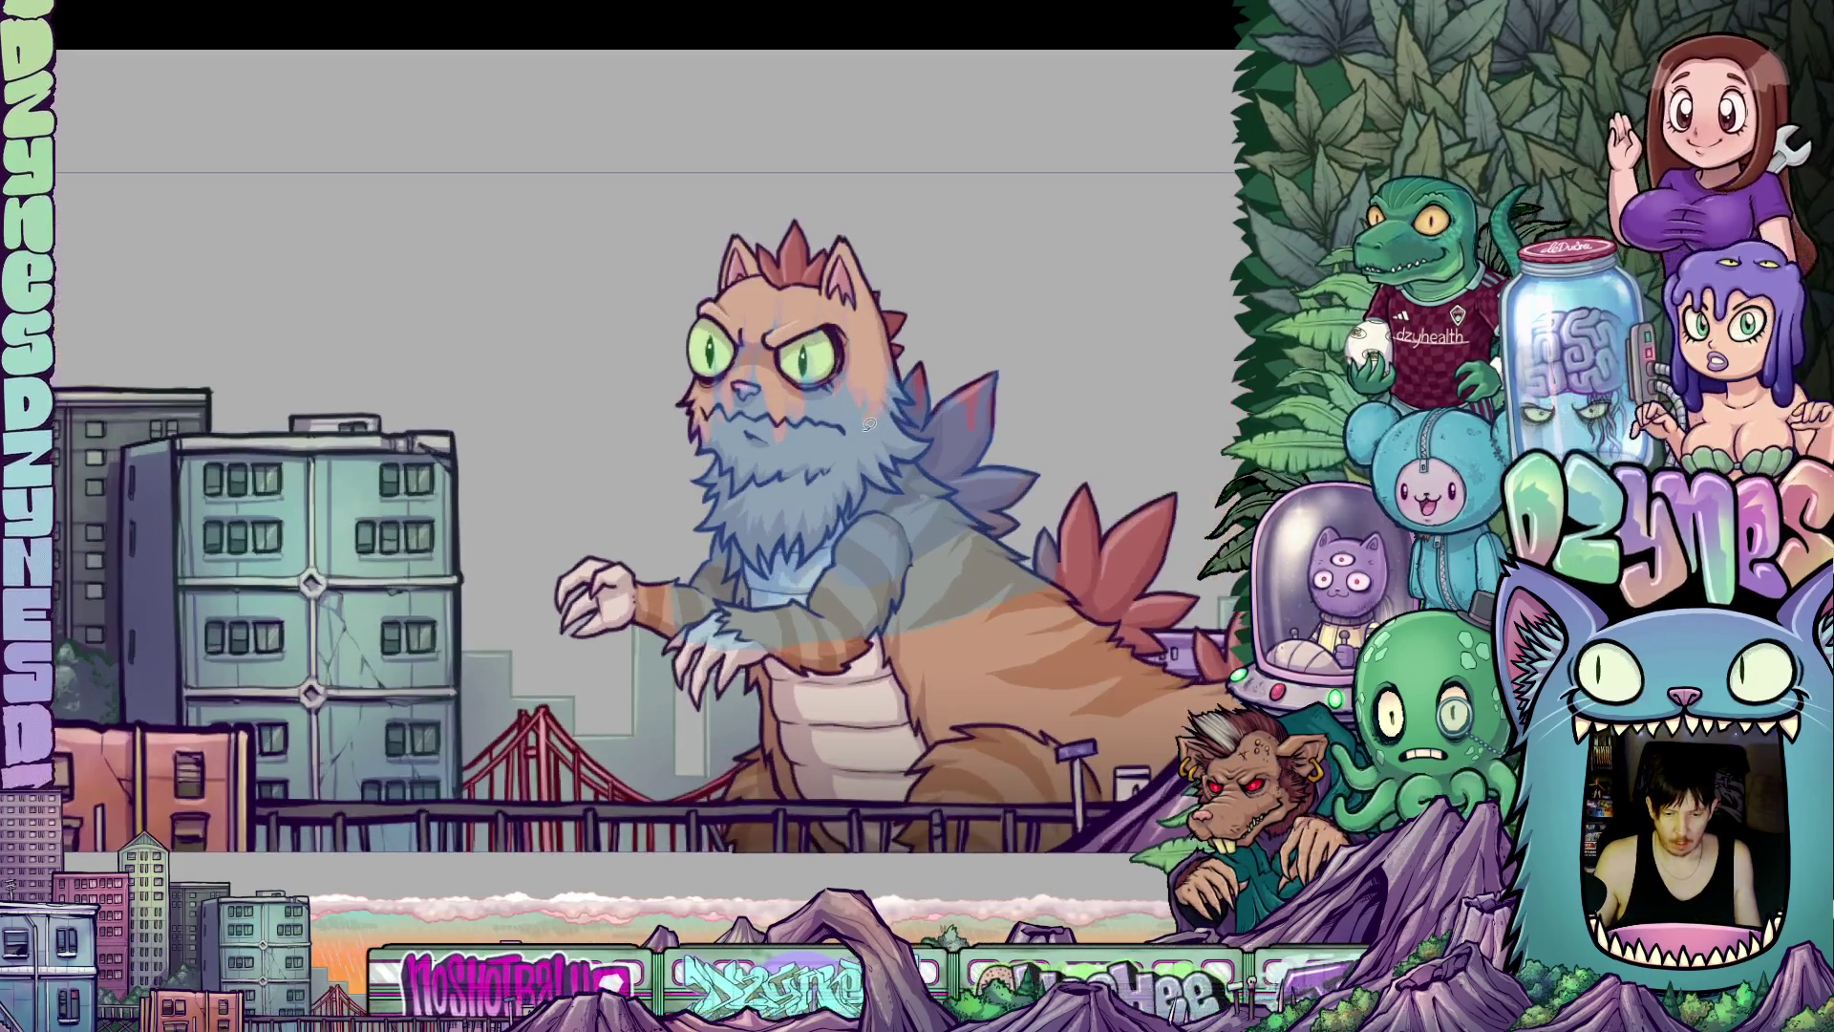
{"action": "scroll", "coordinate": [857, 401], "scroll_direction": "down", "scroll_amount": 5}
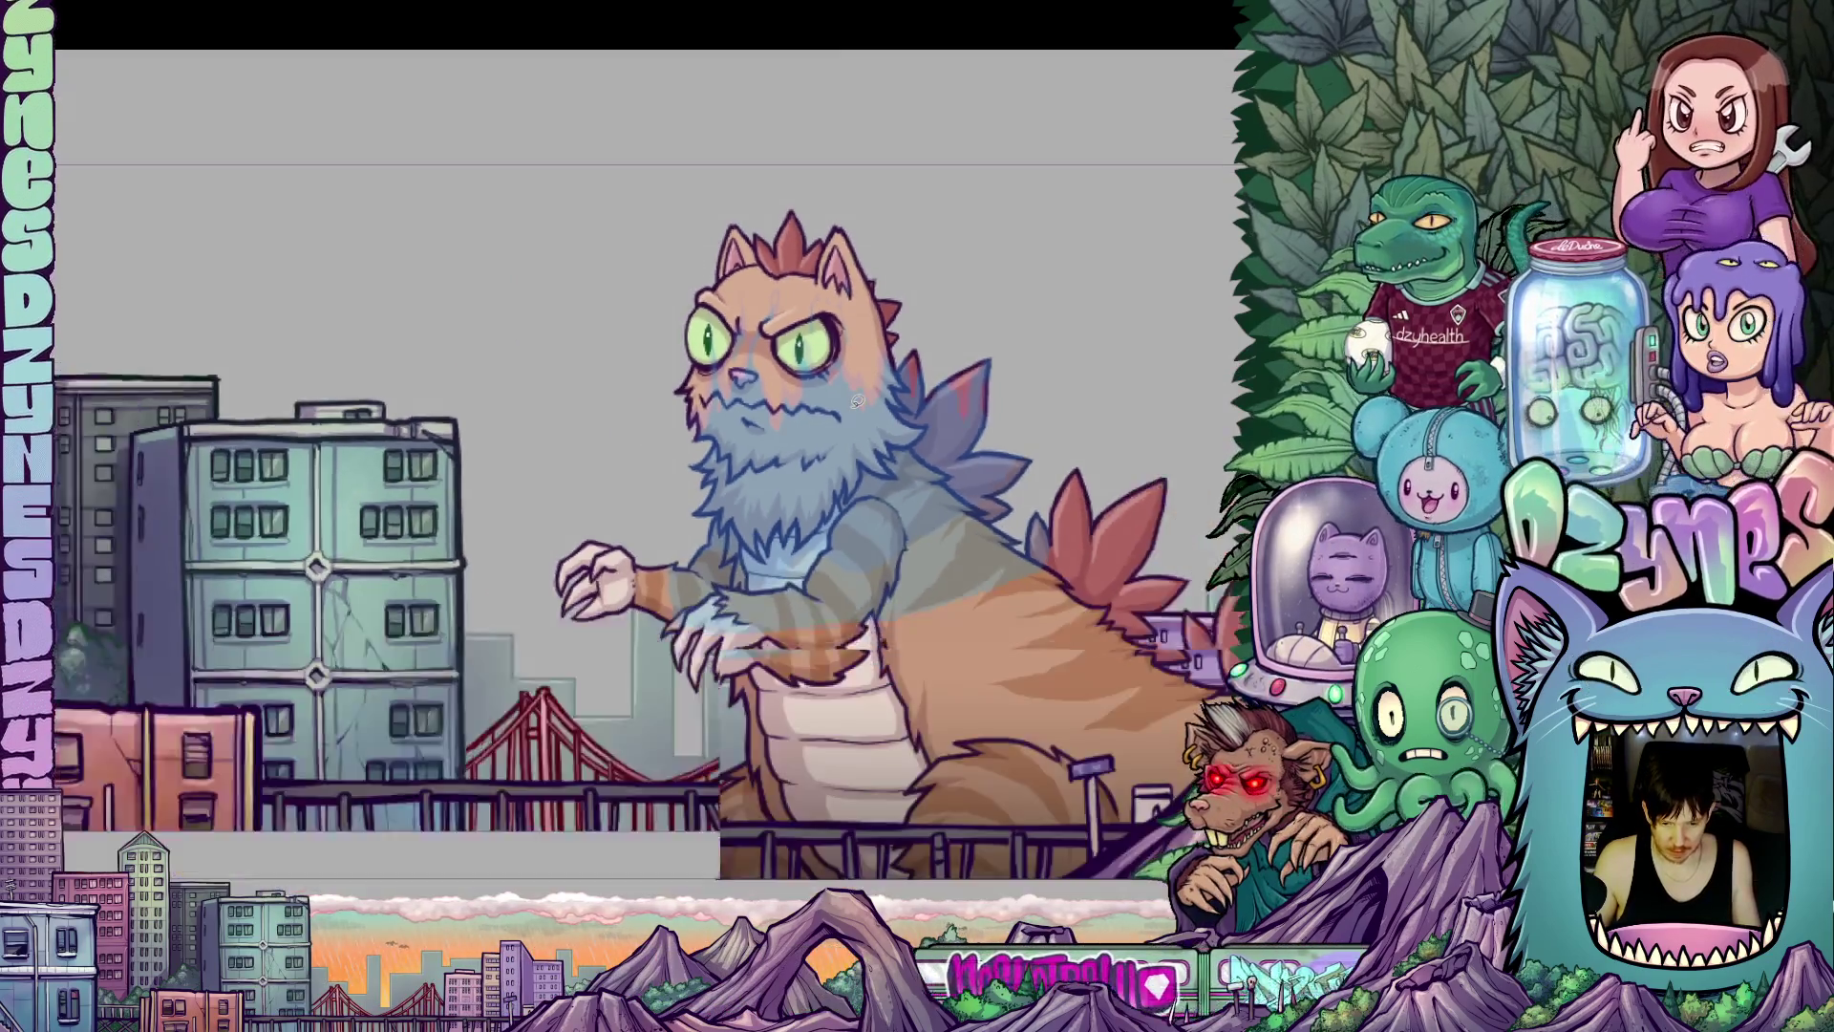
{"action": "scroll", "coordinate": [856, 401], "scroll_direction": "up", "scroll_amount": 5}
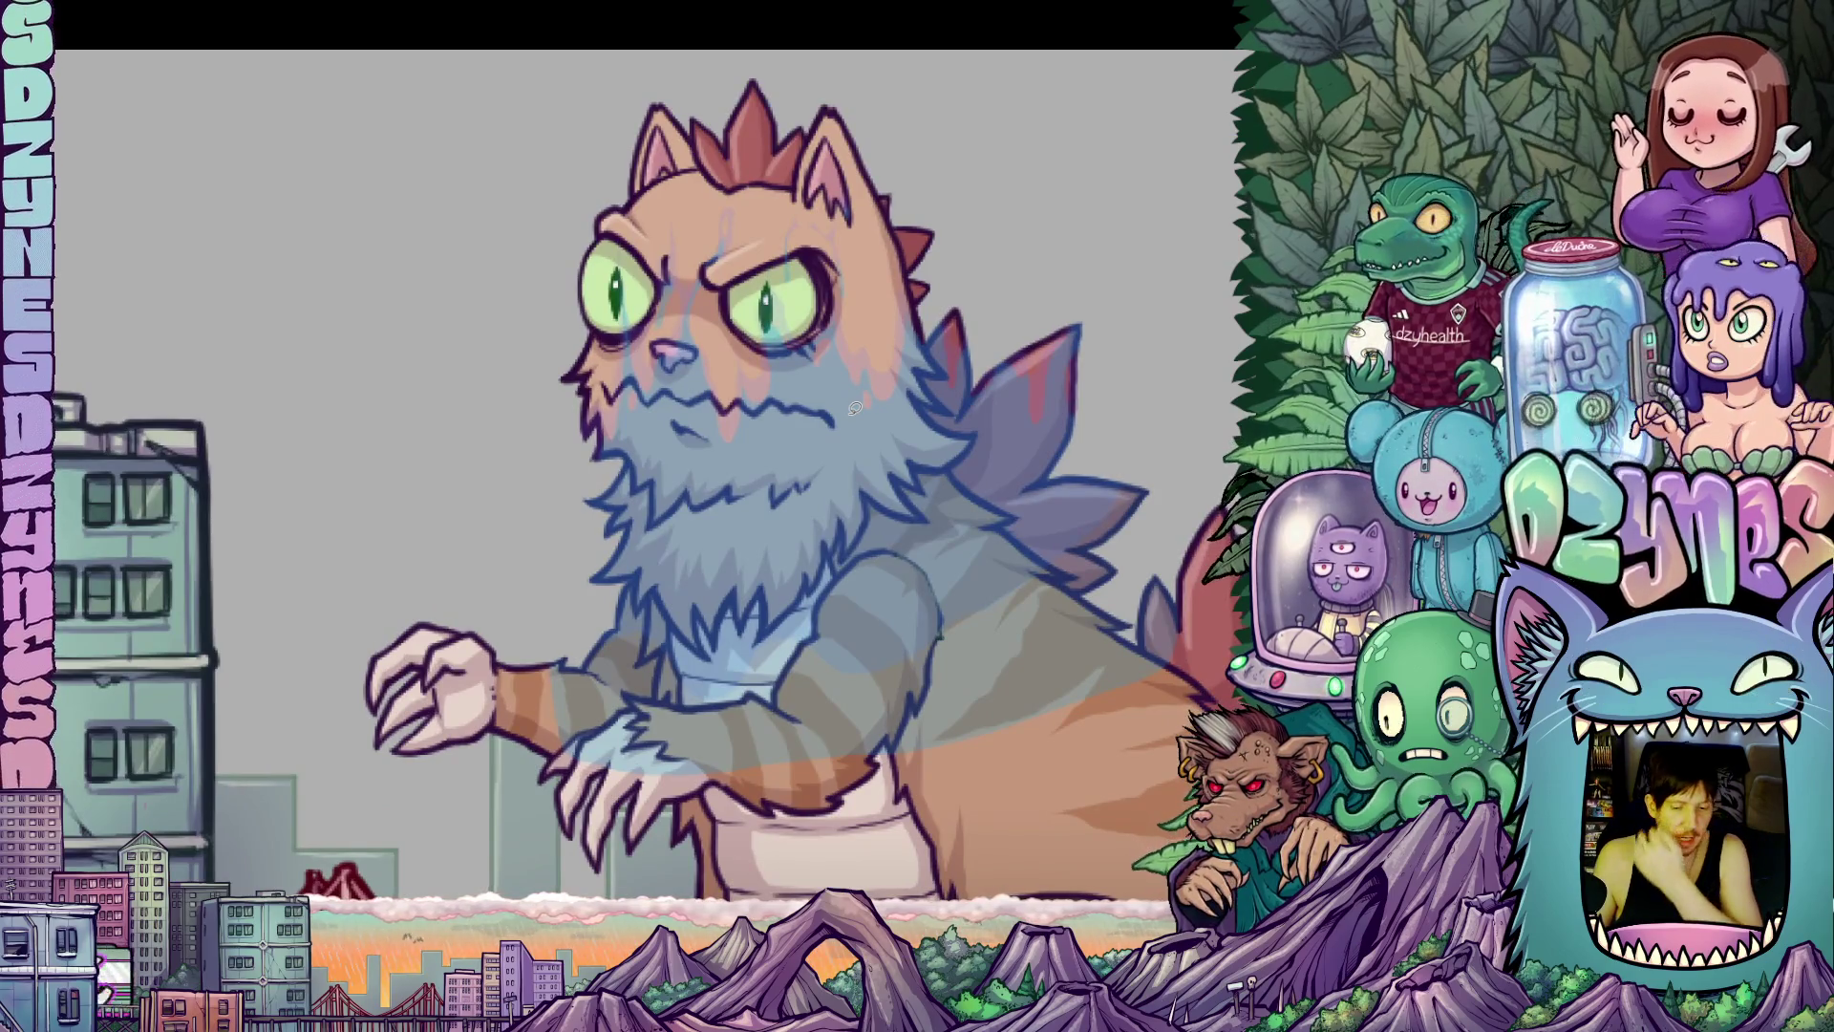
{"action": "scroll", "coordinate": [845, 401], "scroll_direction": "up", "scroll_amount": 3}
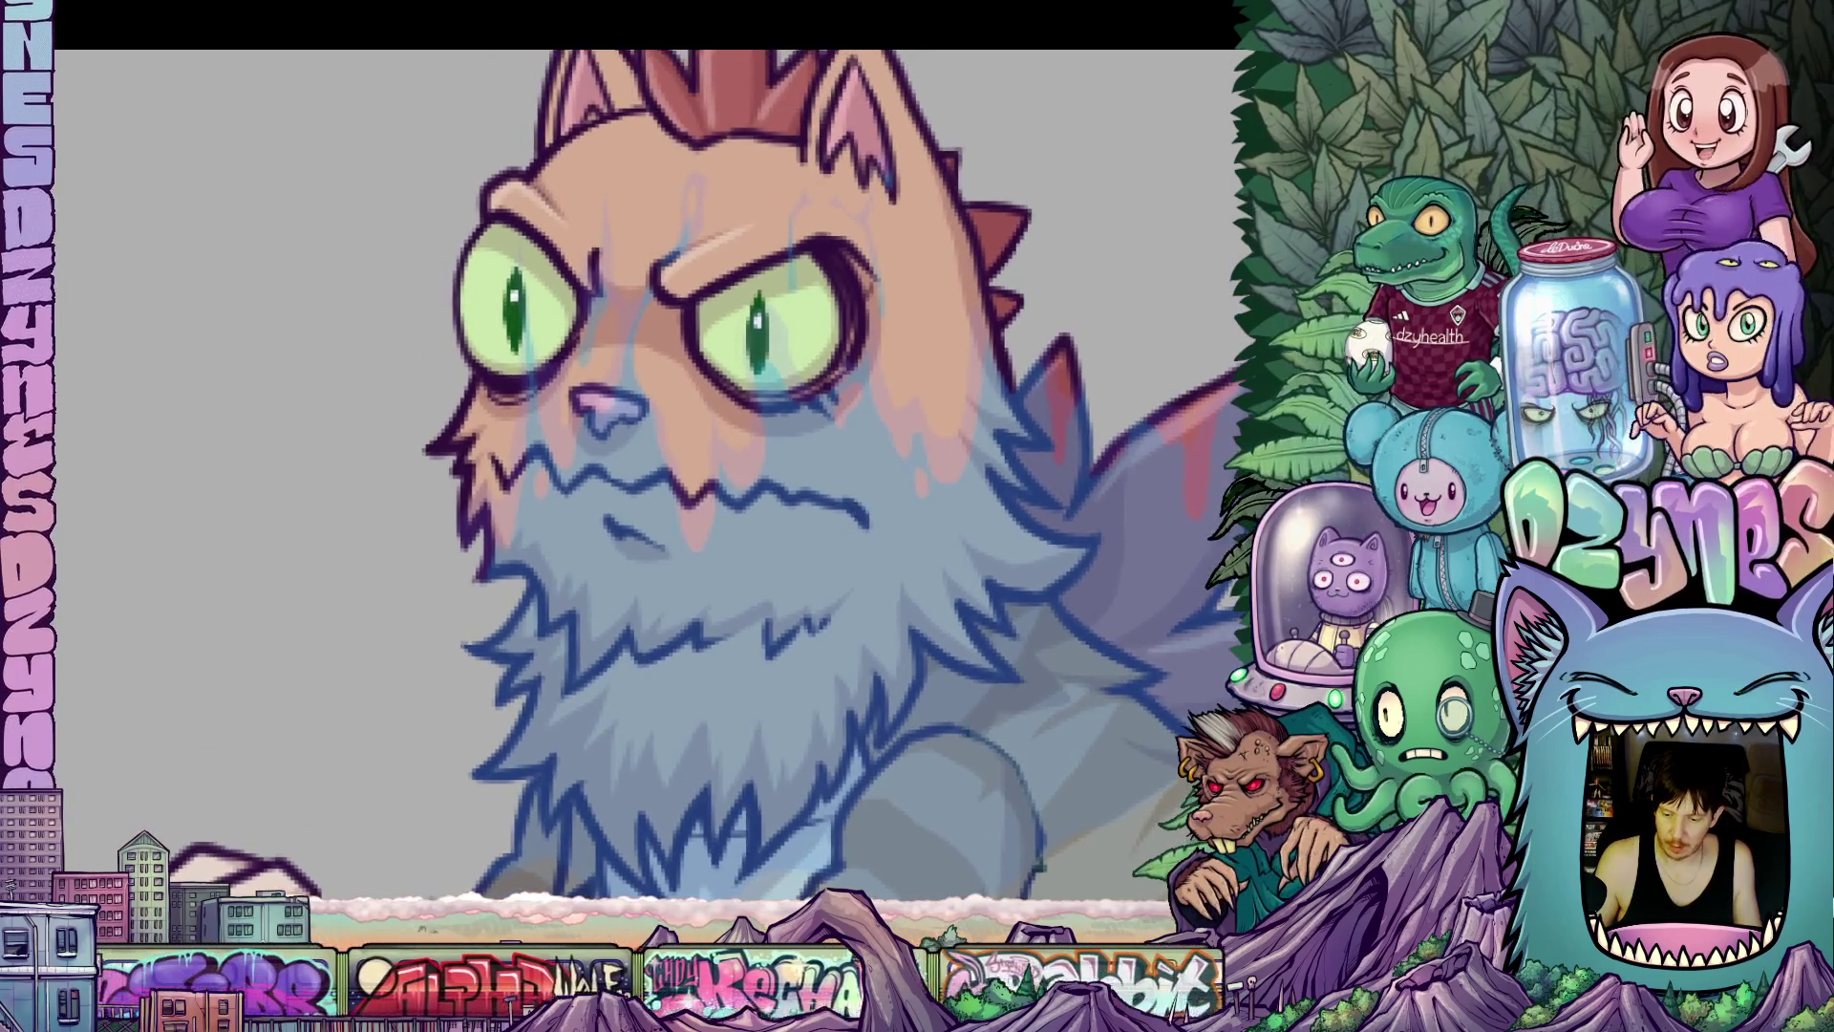
Sketch a short forehead mark and a loop down the cheek beside the nose, undoing the loop.
{"action": "left_click_drag", "start_coordinate": [1013, 561], "coordinate": [793, 541]}
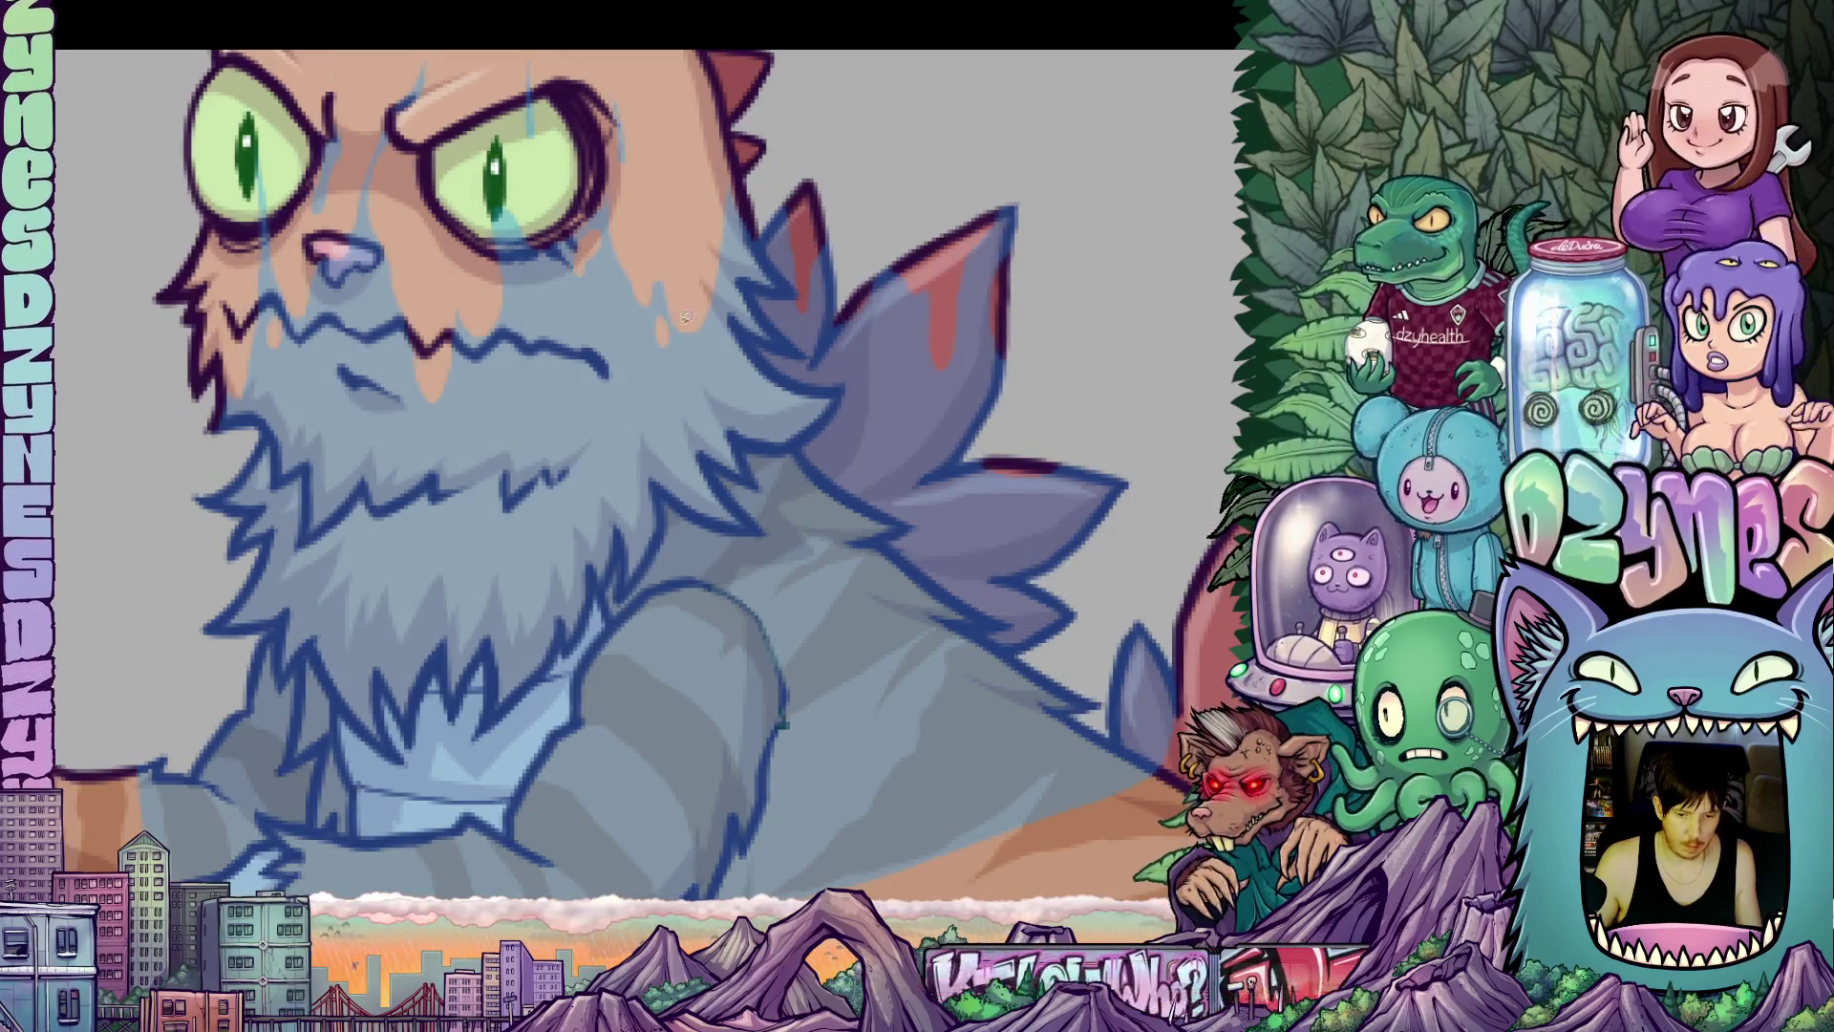
{"action": "mouse_move", "coordinate": [610, 338]}
{"action": "left_mouse_down"}
{"action": "mouse_move", "coordinate": [755, 429]}
{"action": "mouse_move", "coordinate": [870, 564]}
{"action": "left_mouse_up"}
{"action": "mouse_move", "coordinate": [695, 458]}
{"action": "left_mouse_down"}
{"action": "mouse_move", "coordinate": [759, 300]}
{"action": "mouse_move", "coordinate": [682, 468]}
{"action": "mouse_move", "coordinate": [734, 417]}
{"action": "mouse_move", "coordinate": [779, 298]}
{"action": "mouse_move", "coordinate": [680, 401]}
{"action": "mouse_move", "coordinate": [672, 461]}
{"action": "left_mouse_up"}
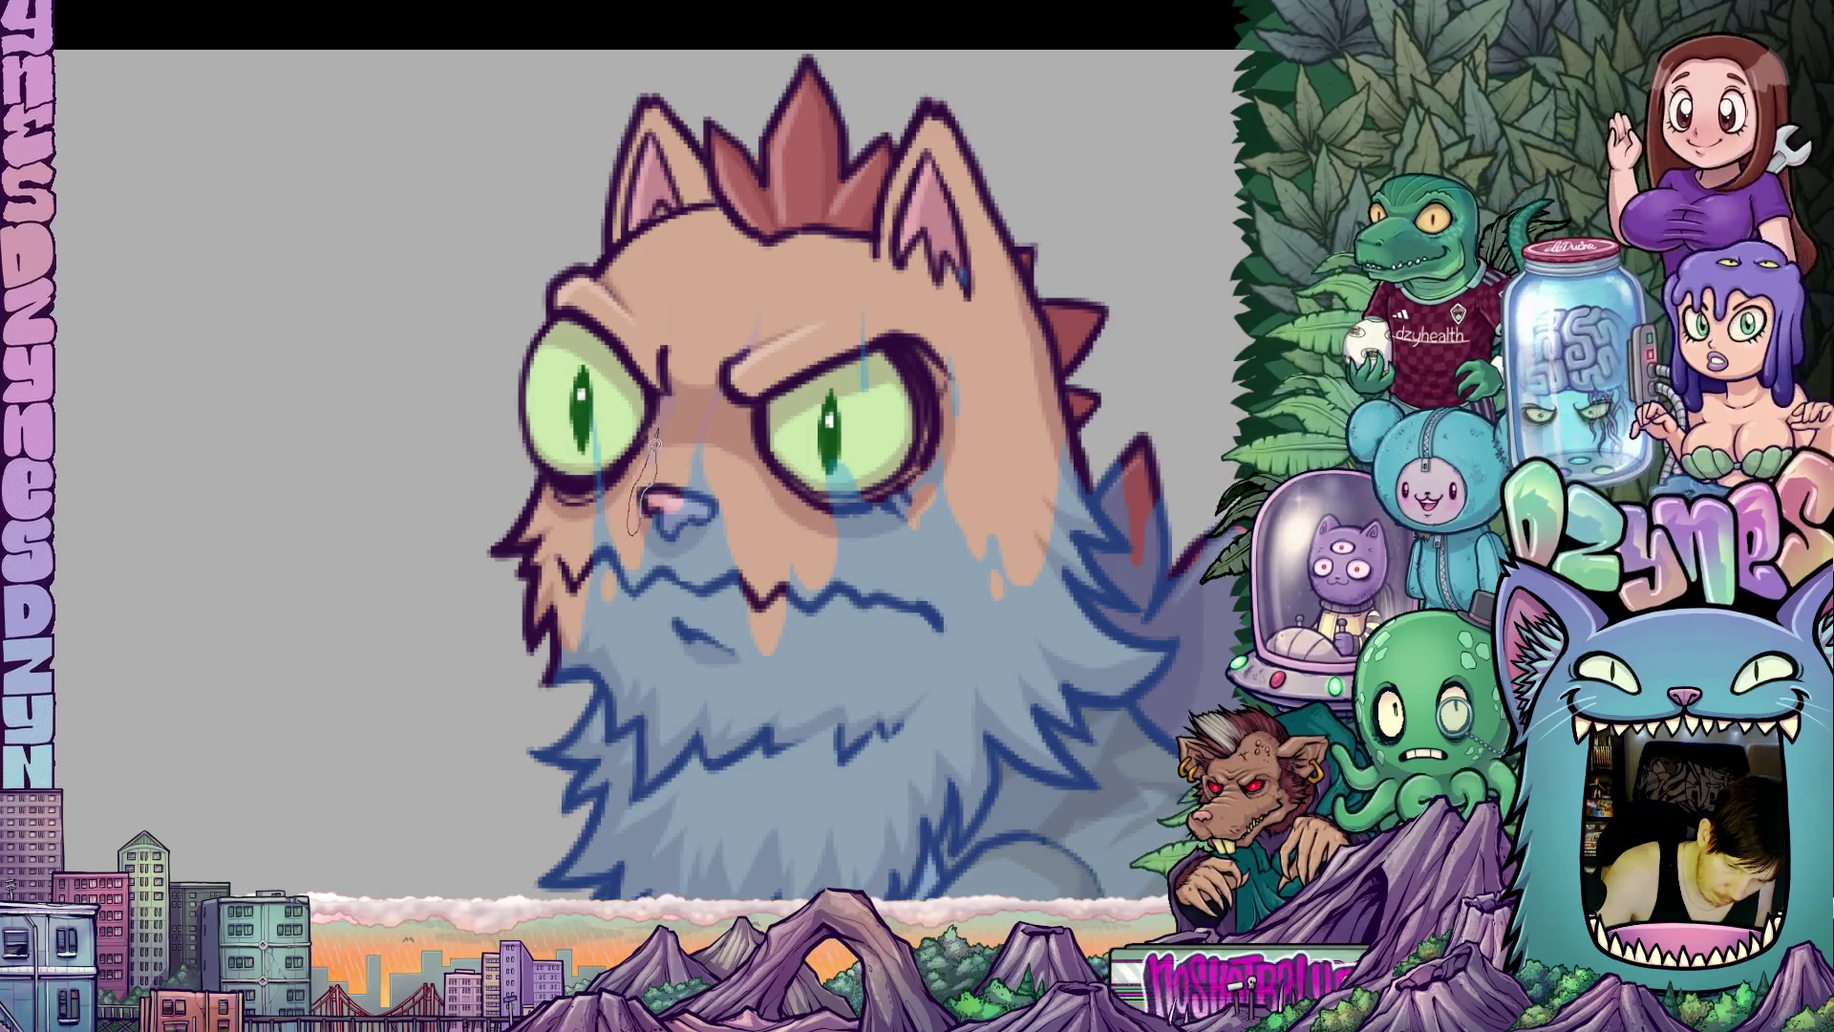
{"action": "mouse_move", "coordinate": [685, 641]}
{"action": "left_mouse_down"}
{"action": "mouse_move", "coordinate": [716, 558]}
{"action": "mouse_move", "coordinate": [799, 470]}
{"action": "left_mouse_up"}
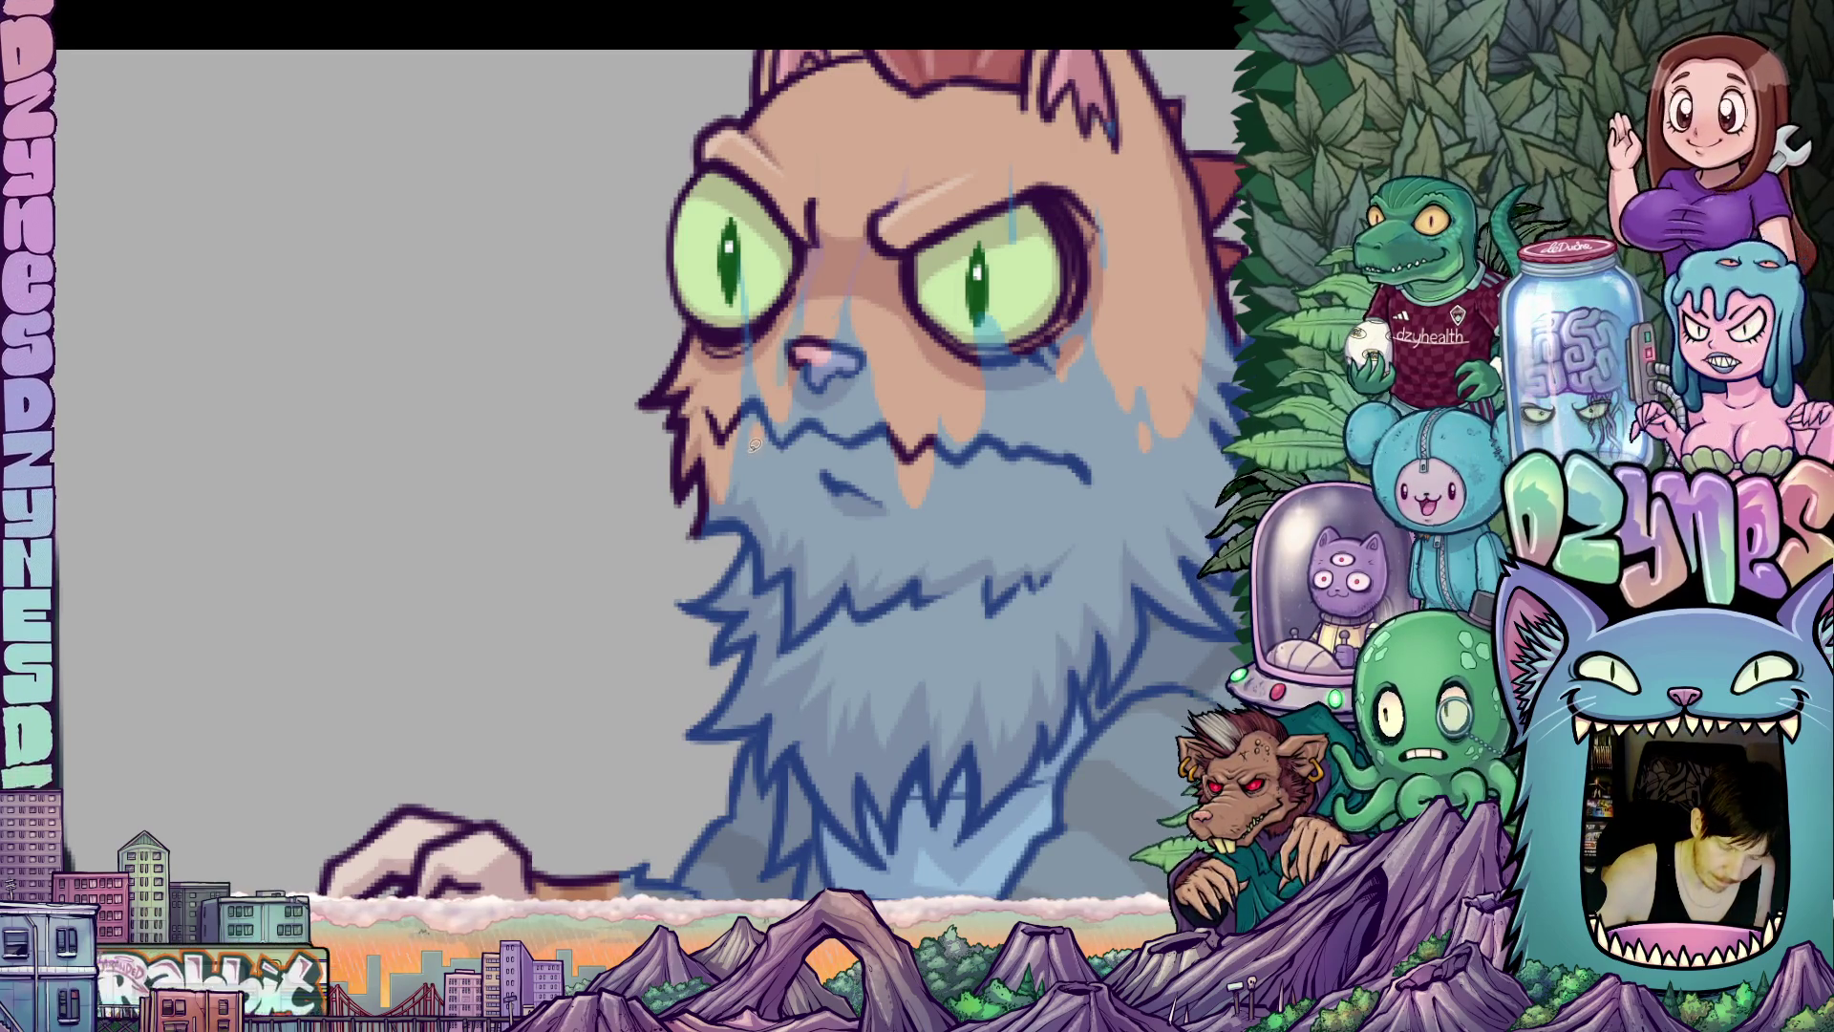
{"action": "mouse_move", "coordinate": [746, 466]}
{"action": "left_mouse_down"}
{"action": "mouse_move", "coordinate": [772, 537]}
{"action": "mouse_move", "coordinate": [784, 456]}
{"action": "mouse_move", "coordinate": [761, 421]}
{"action": "mouse_move", "coordinate": [753, 437]}
{"action": "mouse_move", "coordinate": [751, 350]}
{"action": "left_mouse_up"}
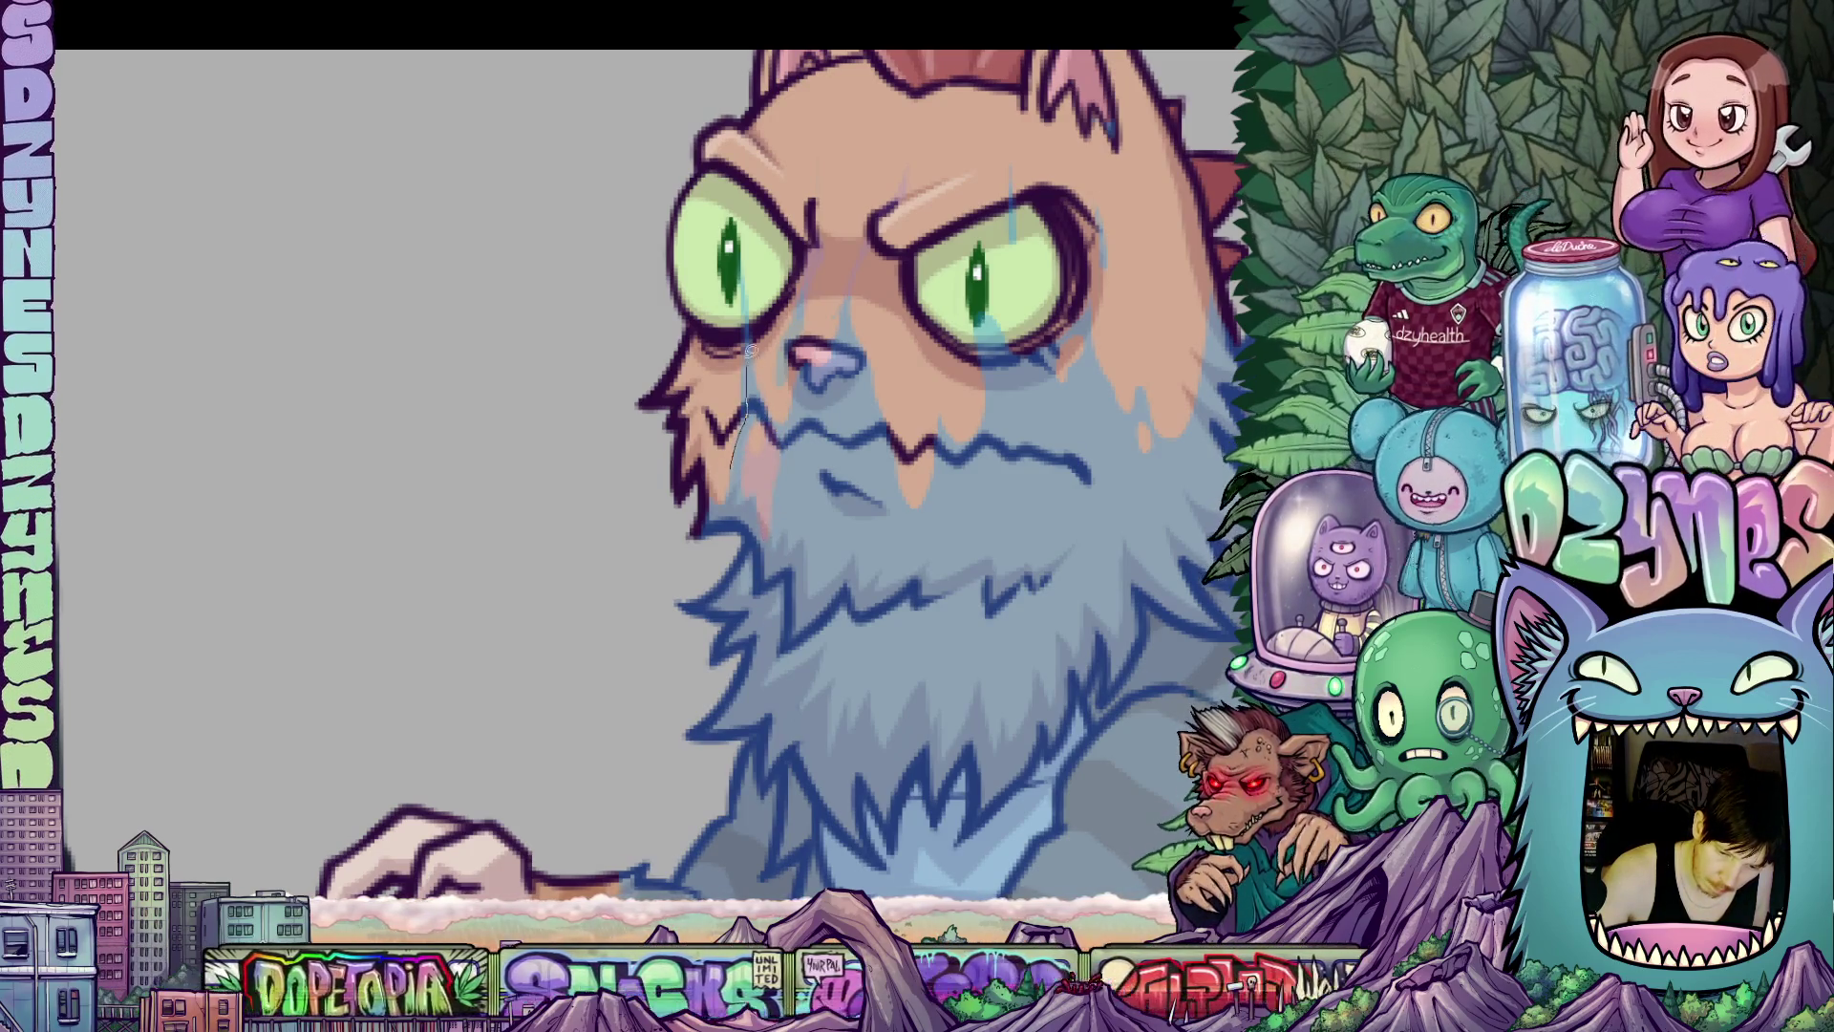
{"action": "key", "text": "ctrl+z"}
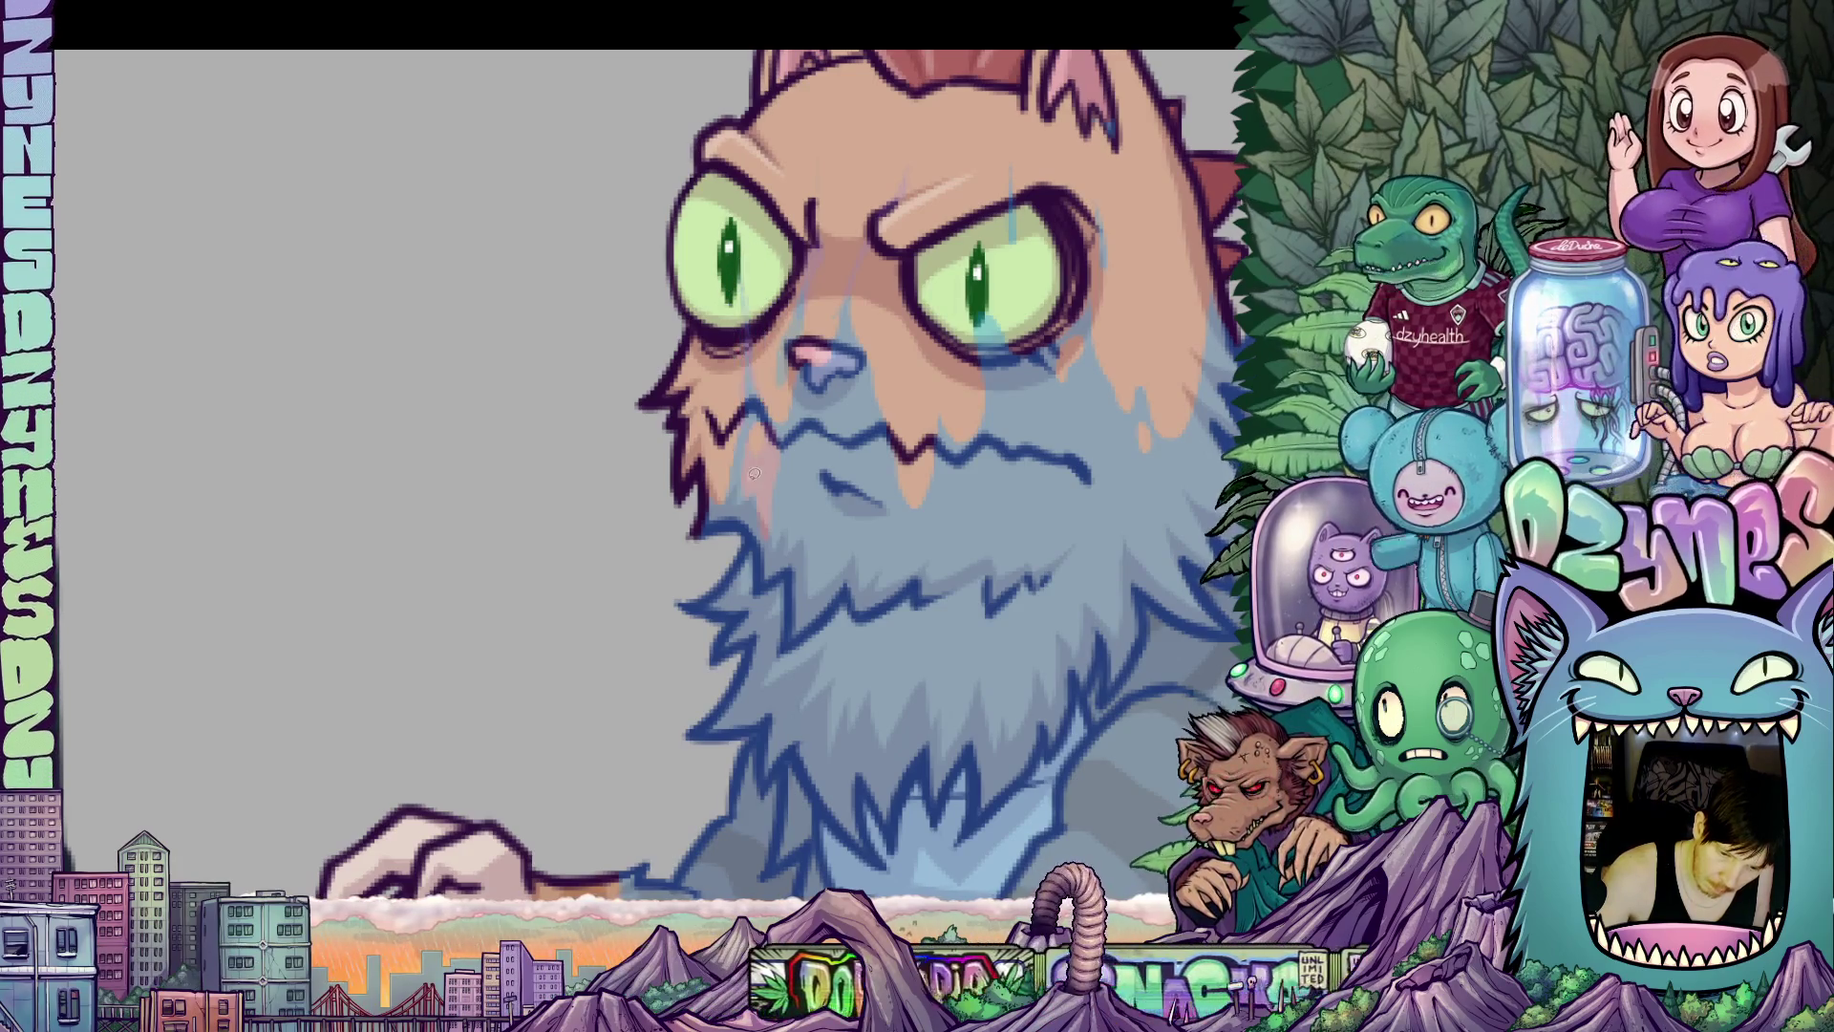
Sketch short loop strokes beside the cat's nose, then undo them.
{"action": "mouse_move", "coordinate": [891, 563]}
{"action": "left_mouse_down"}
{"action": "mouse_move", "coordinate": [848, 506]}
{"action": "mouse_move", "coordinate": [815, 591]}
{"action": "left_mouse_up"}
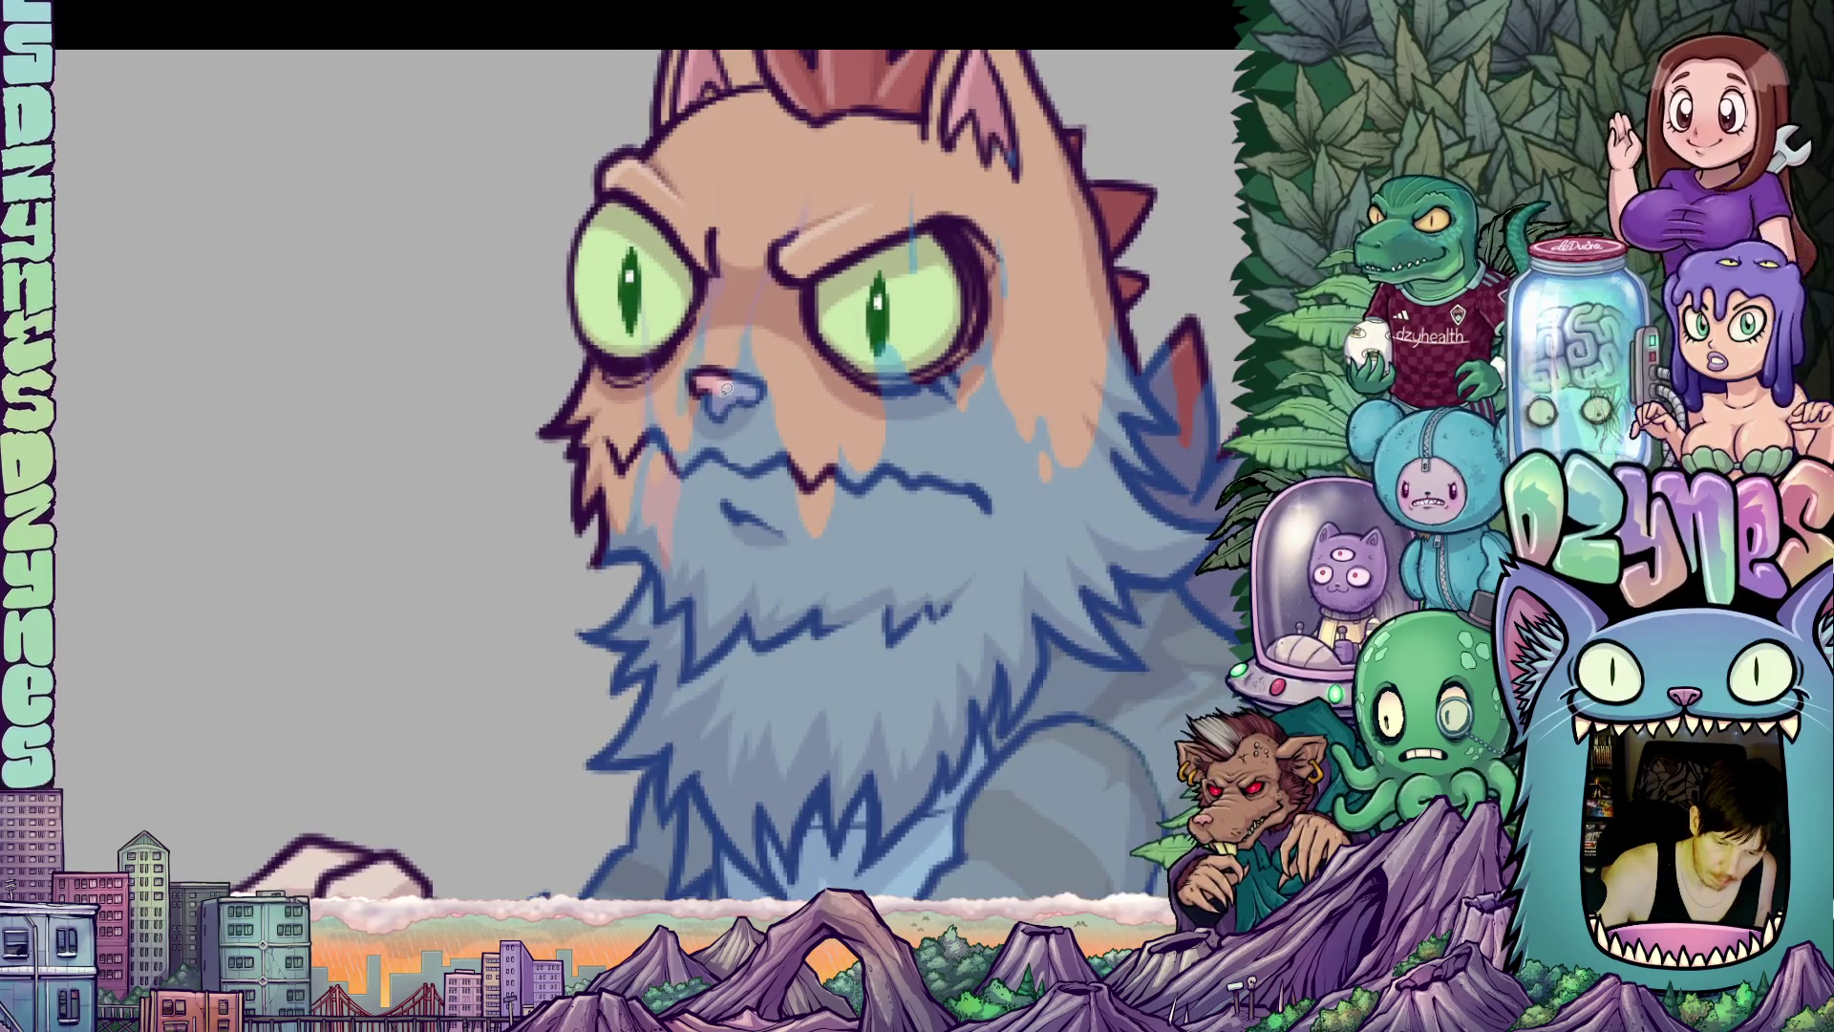
{"action": "mouse_move", "coordinate": [702, 389]}
{"action": "left_mouse_down"}
{"action": "mouse_move", "coordinate": [712, 437]}
{"action": "mouse_move", "coordinate": [748, 366]}
{"action": "left_mouse_up"}
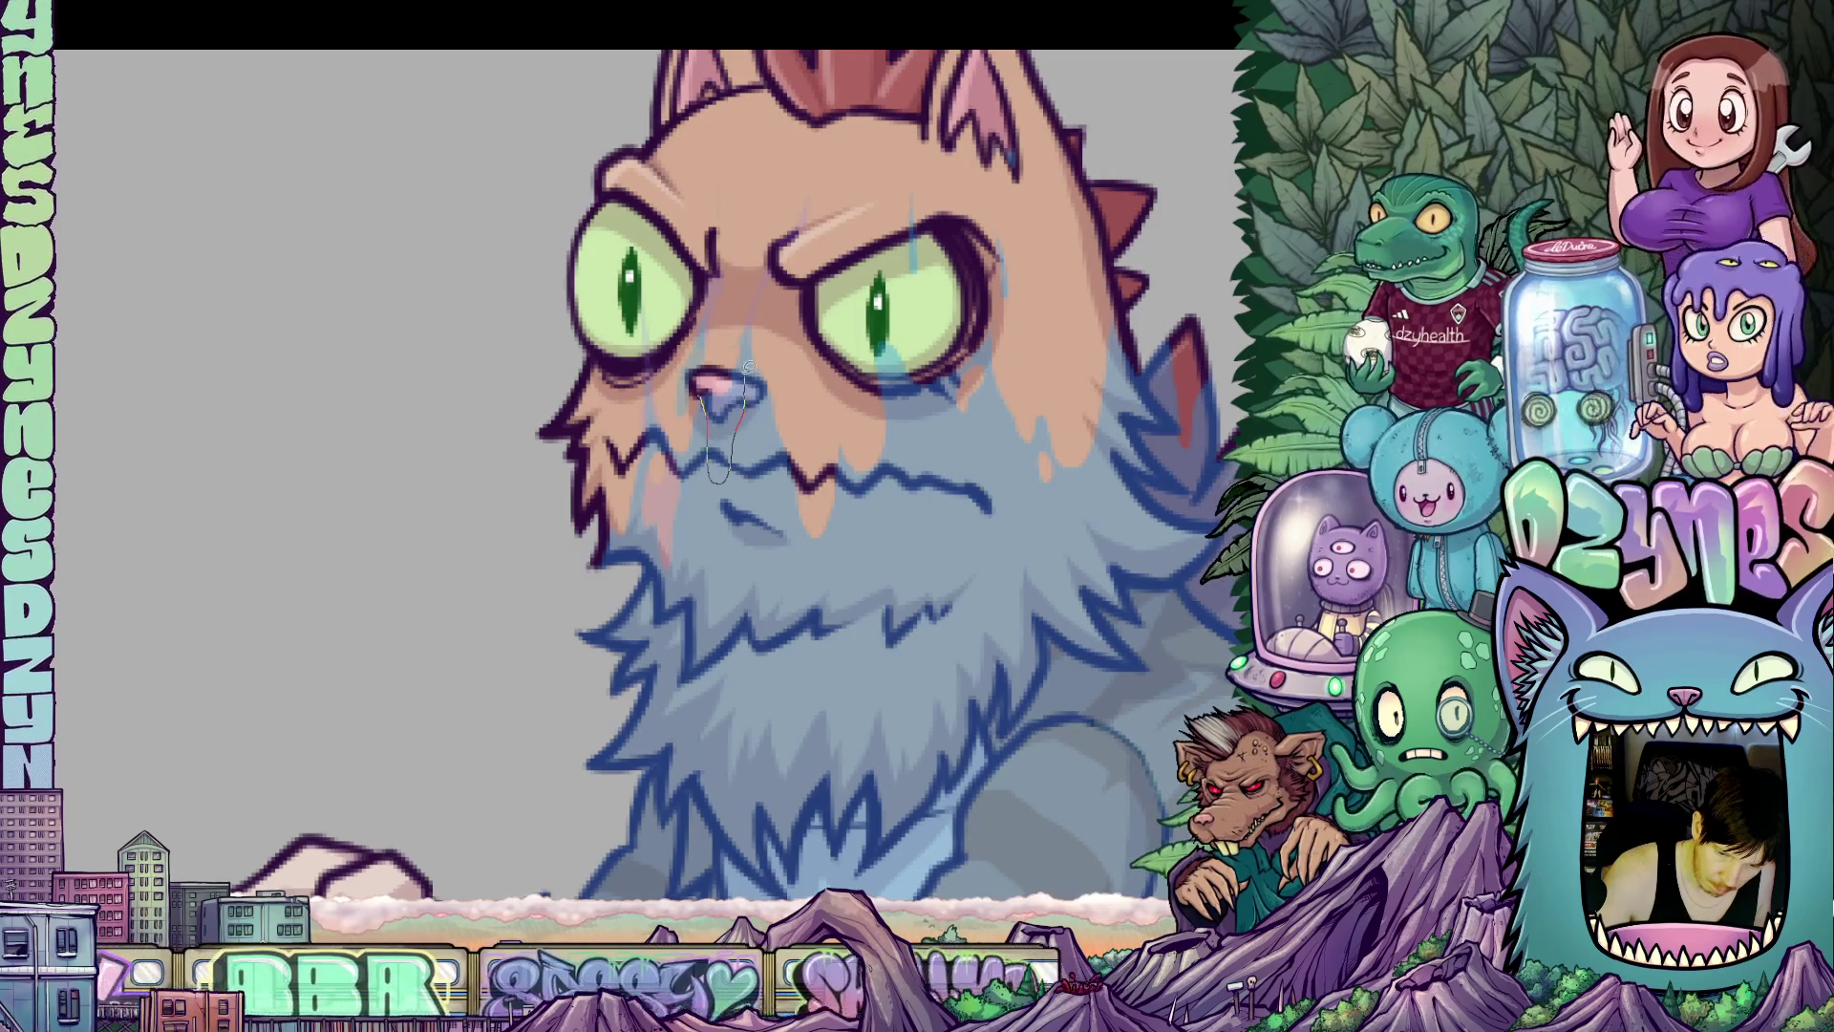
{"action": "mouse_move", "coordinate": [750, 363]}
{"action": "left_mouse_down"}
{"action": "mouse_move", "coordinate": [810, 572]}
{"action": "mouse_move", "coordinate": [848, 557]}
{"action": "mouse_move", "coordinate": [829, 384]}
{"action": "mouse_move", "coordinate": [776, 317]}
{"action": "mouse_move", "coordinate": [741, 305]}
{"action": "left_mouse_up"}
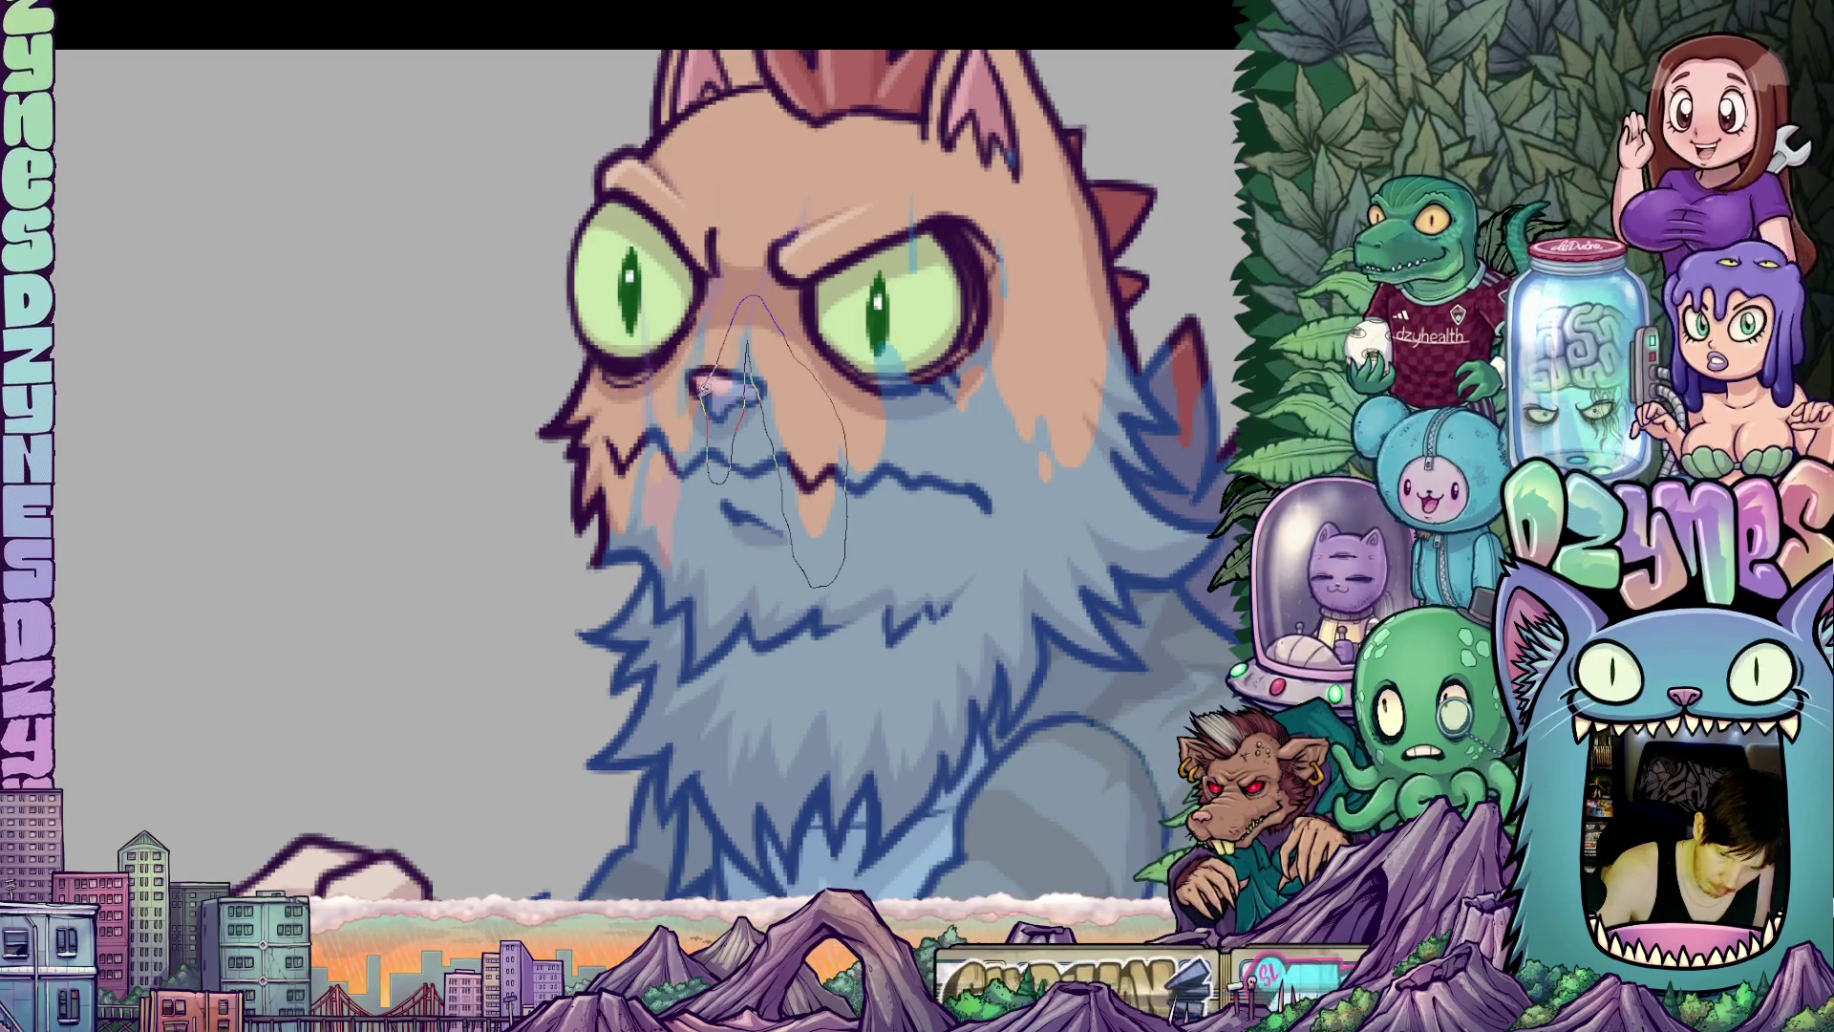
{"action": "key", "text": "ctrl+z"}
Test a teal fill on the beard three times, undo each, then outline a cheek-to-eye shape.
{"action": "left_click_drag", "start_coordinate": [939, 642], "coordinate": [951, 693]}
{"action": "left_click", "coordinate": [960, 640]}
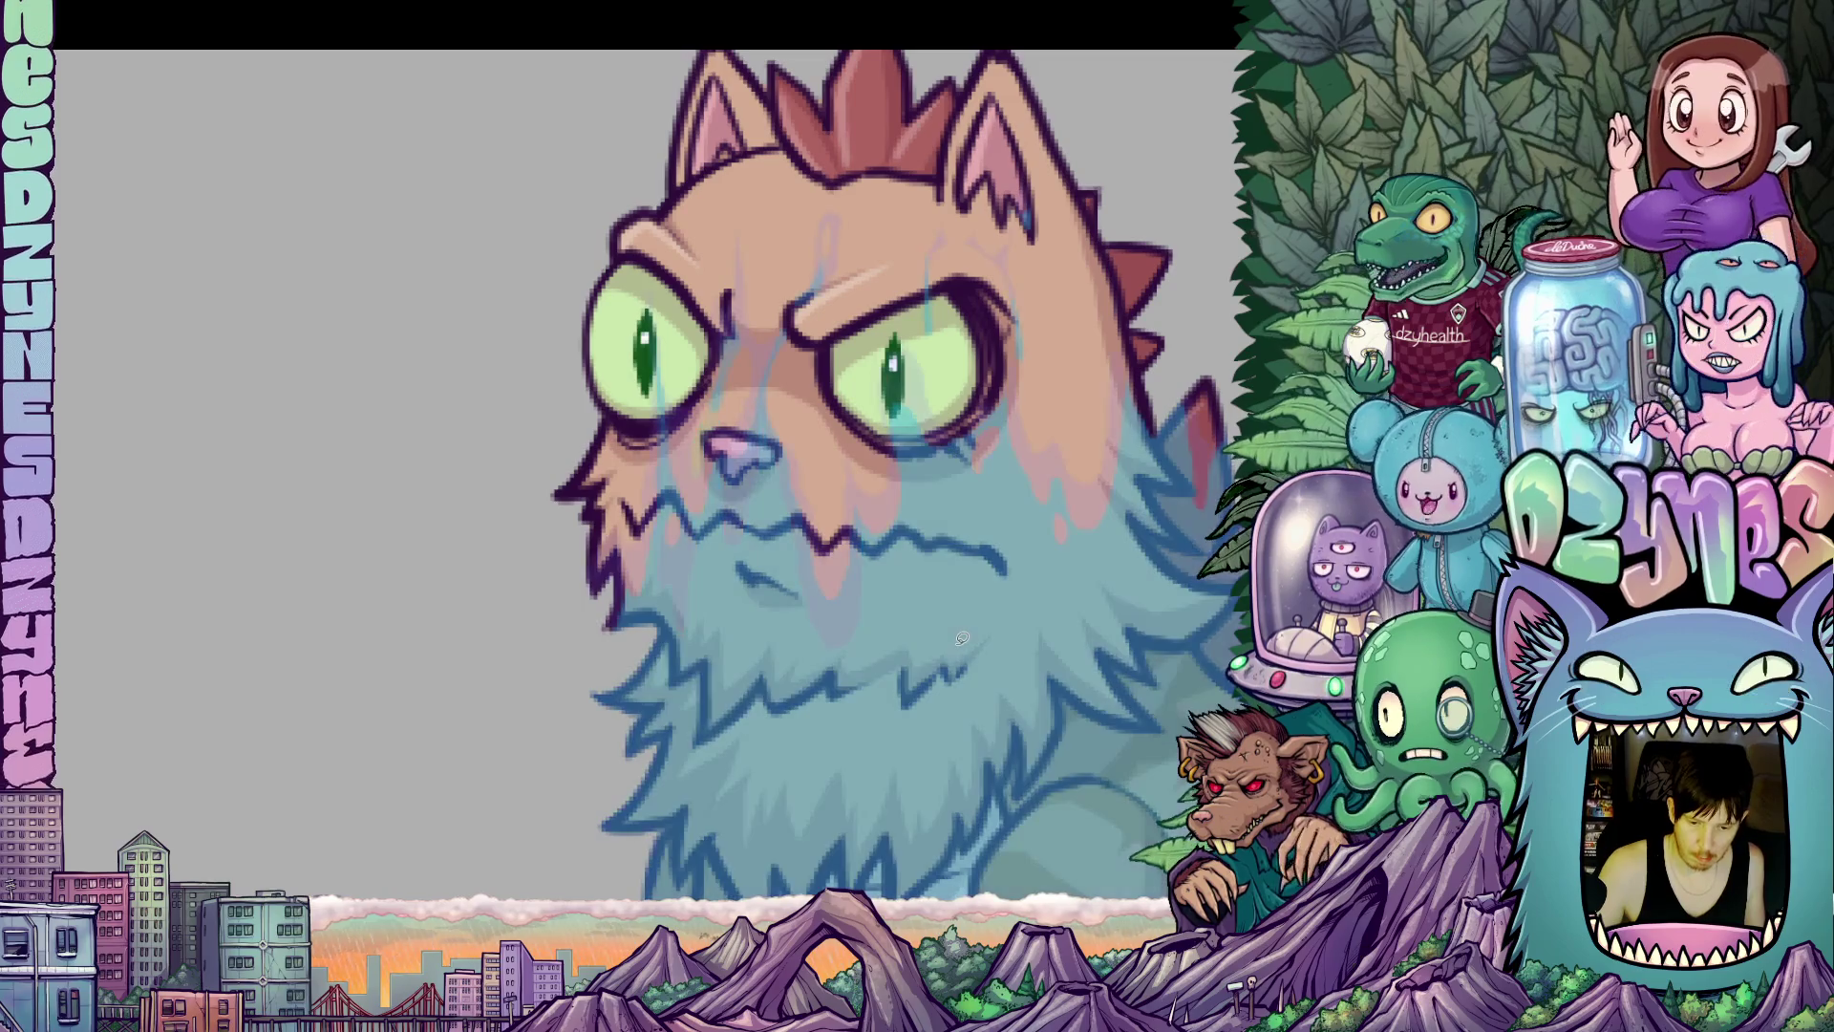
{"action": "key", "text": "ctrl+z"}
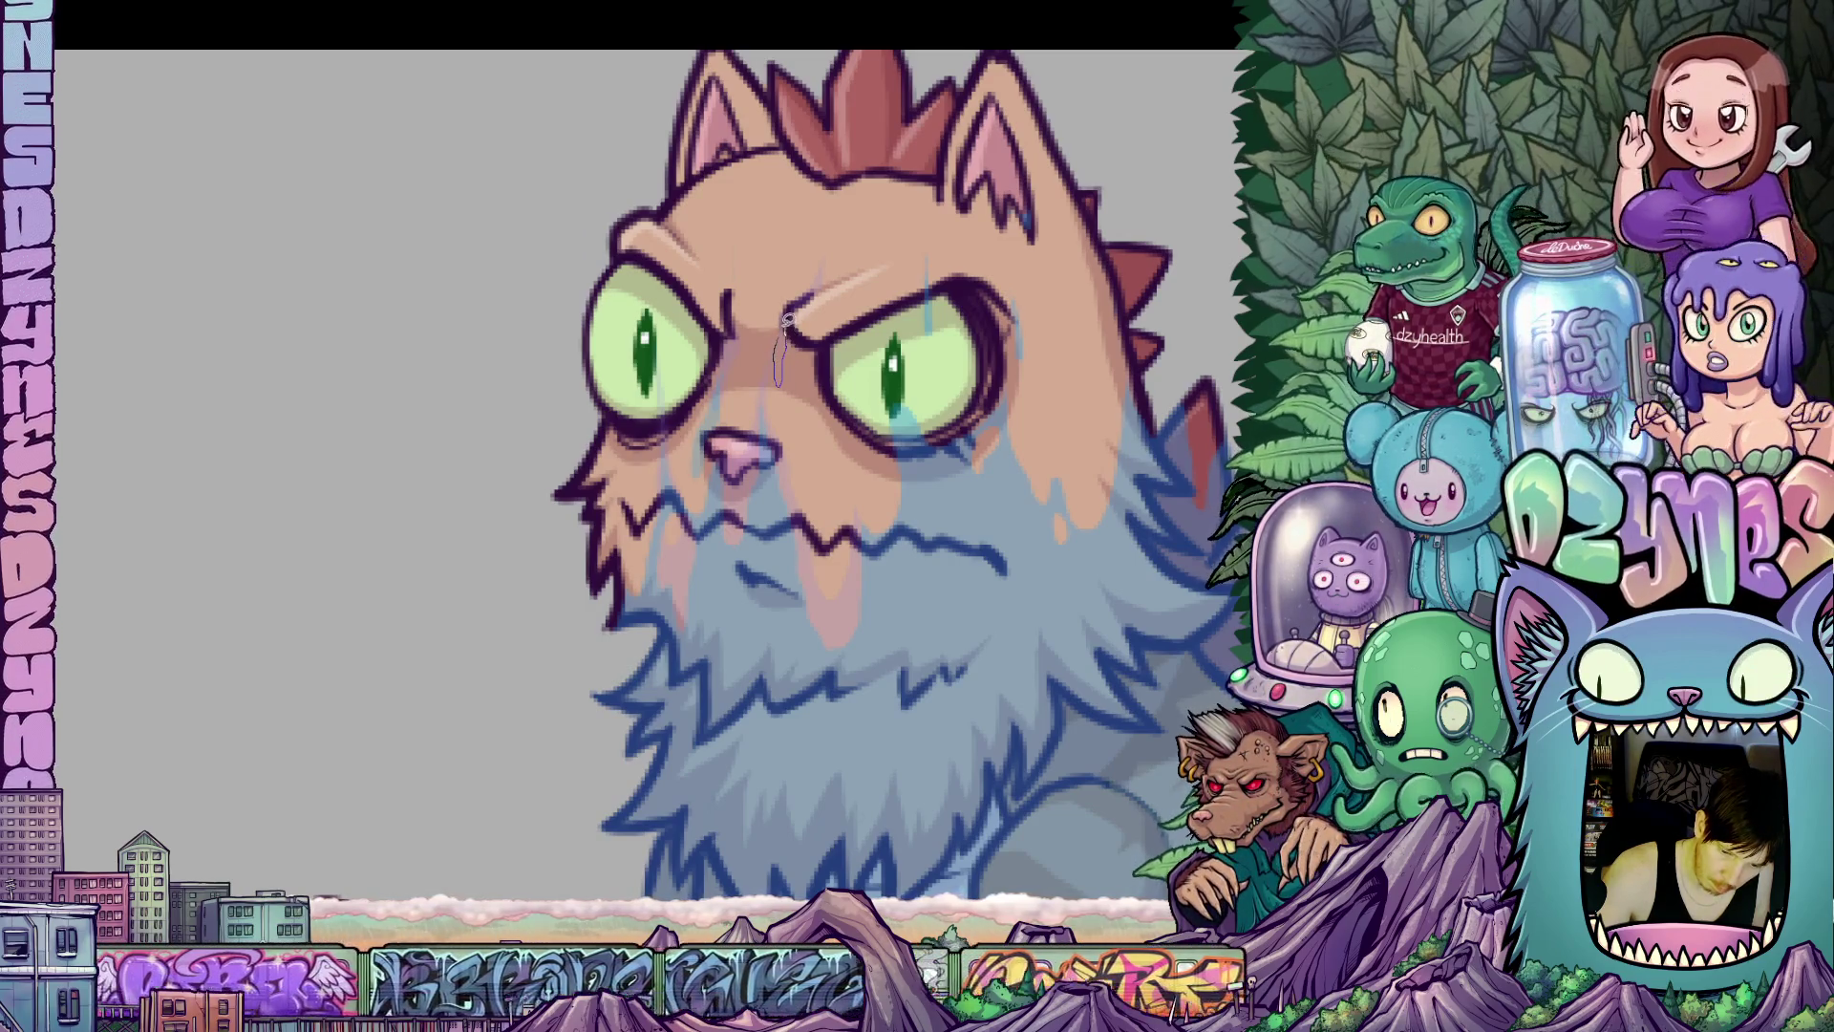
{"action": "left_click", "coordinate": [797, 503]}
{"action": "key", "text": "ctrl+z"}
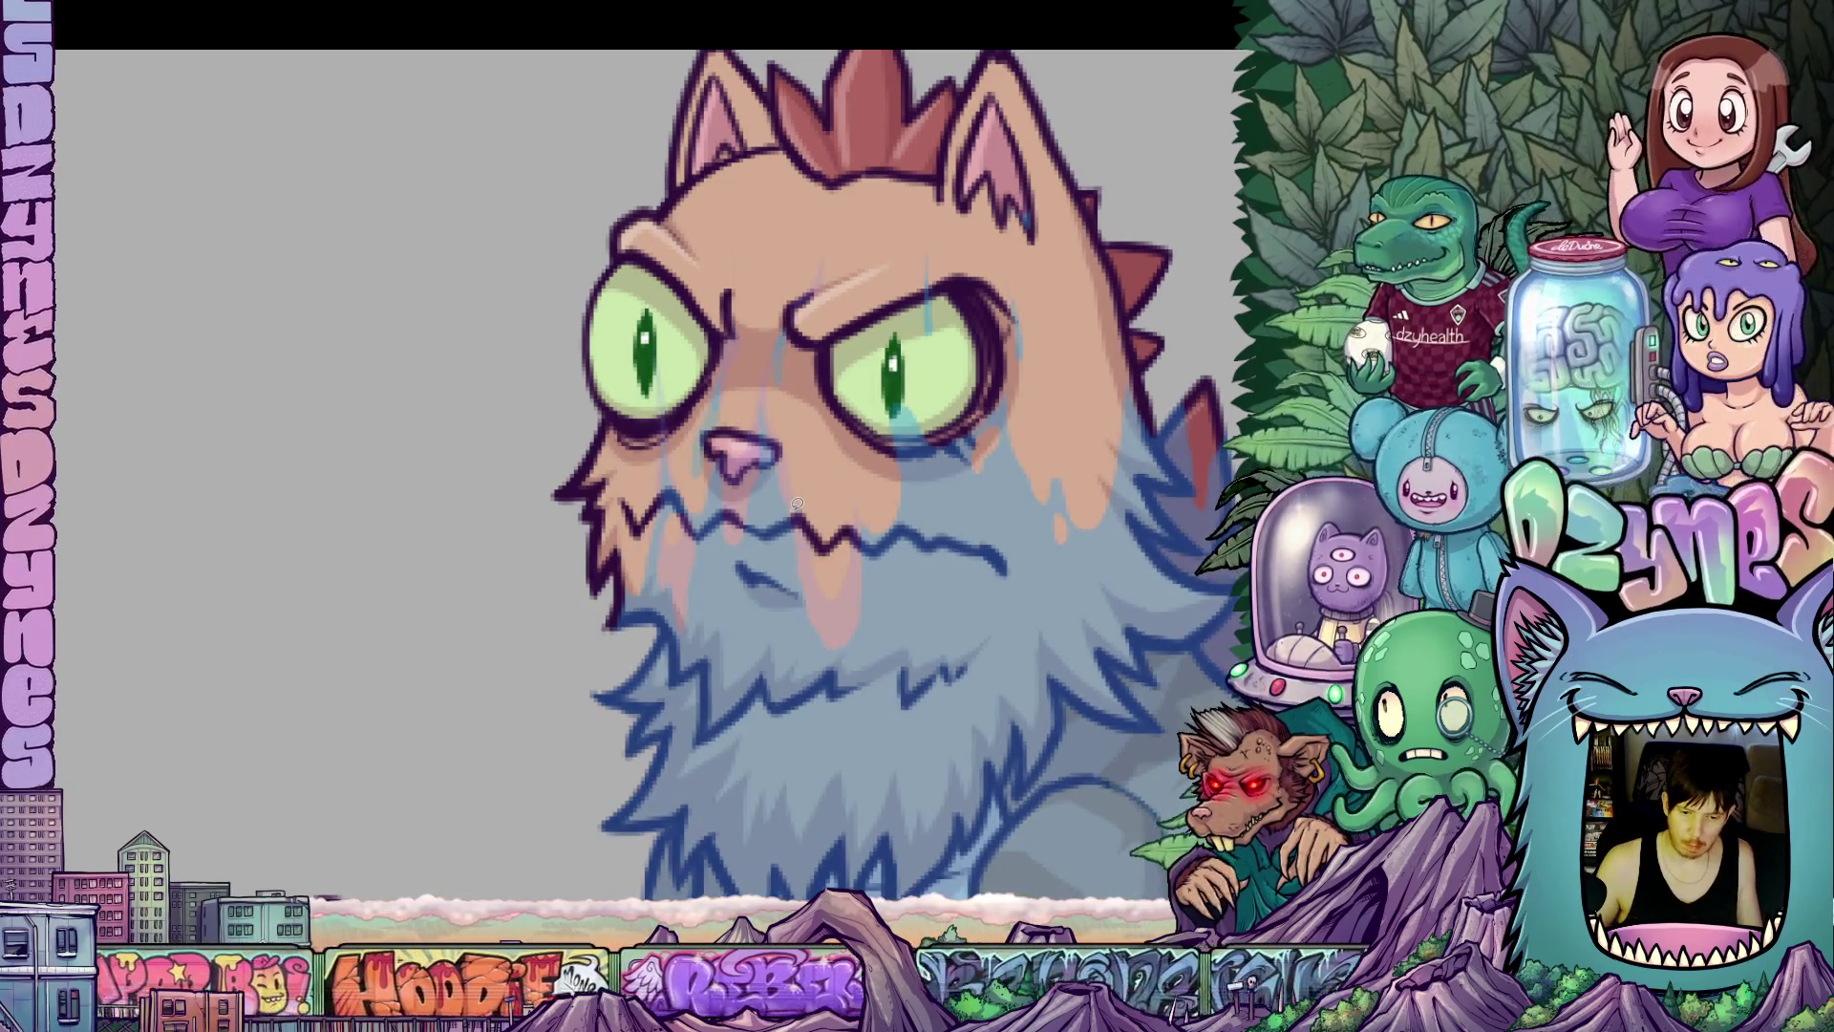
{"action": "left_click", "coordinate": [797, 504]}
{"action": "key", "text": "ctrl+z"}
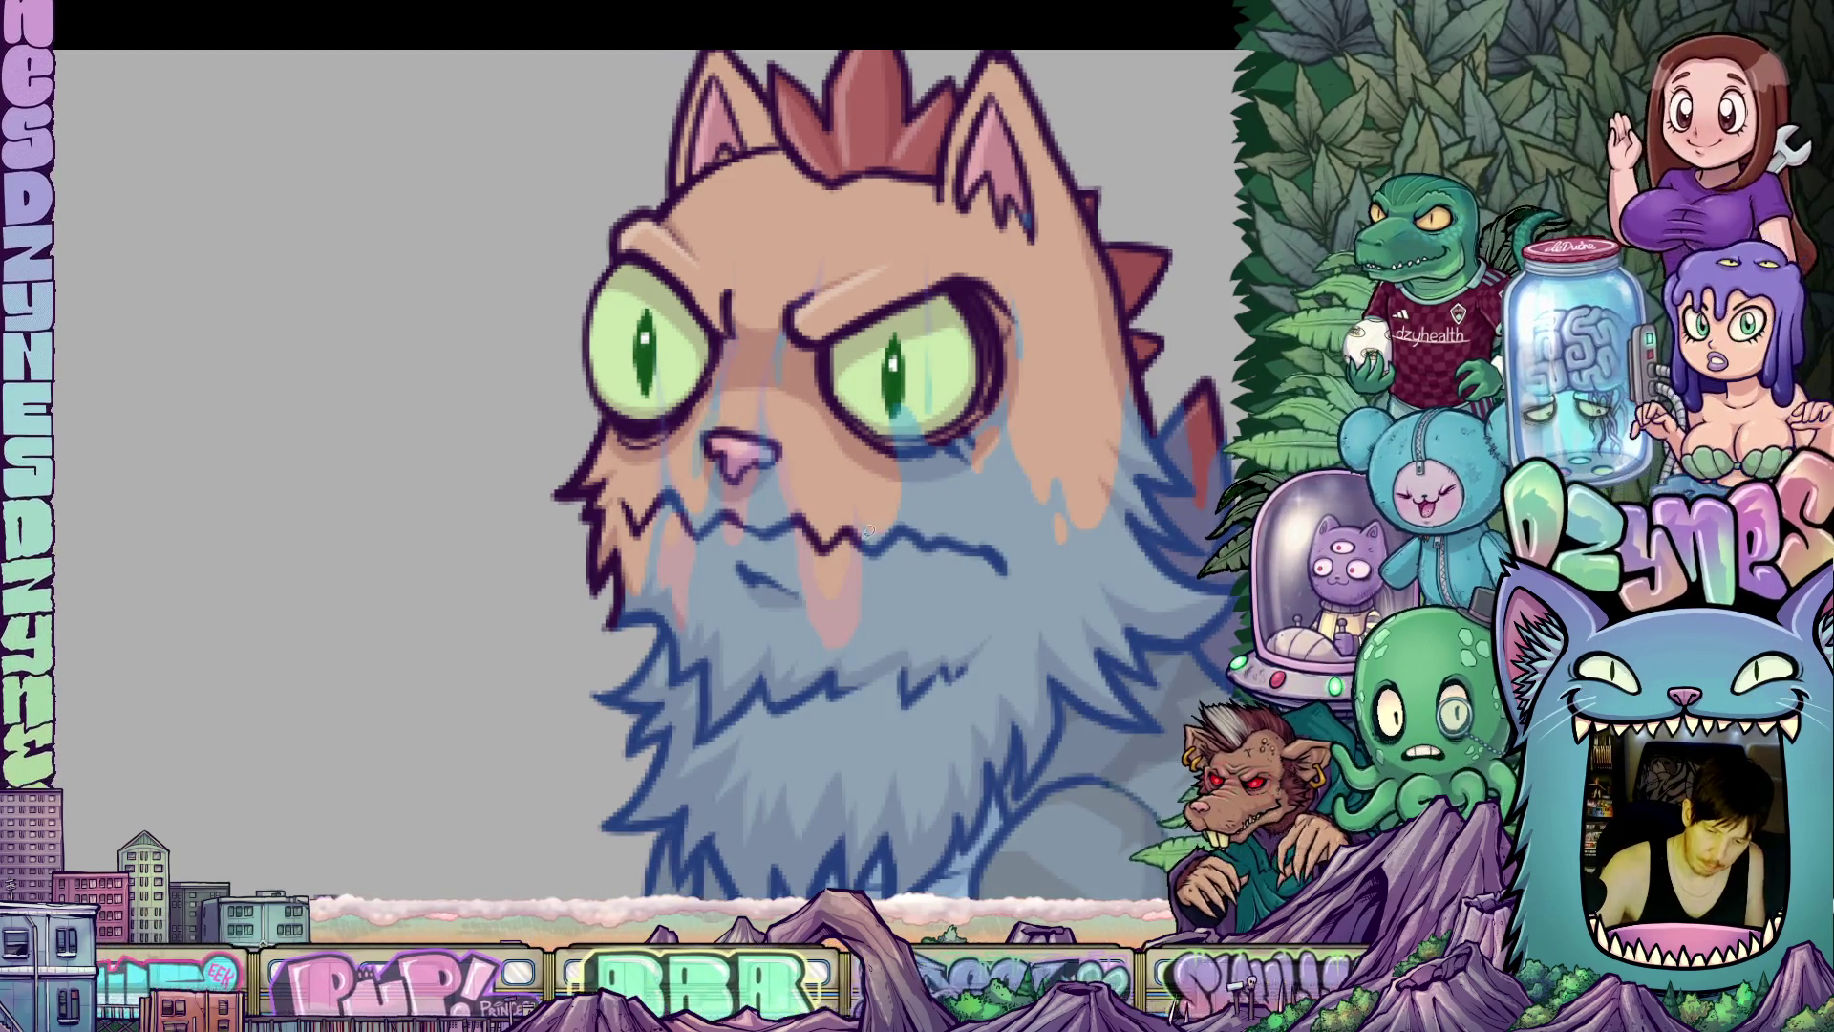
{"action": "mouse_move", "coordinate": [868, 516]}
{"action": "left_mouse_down"}
{"action": "mouse_move", "coordinate": [898, 546]}
{"action": "mouse_move", "coordinate": [919, 454]}
{"action": "mouse_move", "coordinate": [972, 438]}
{"action": "mouse_move", "coordinate": [990, 524]}
{"action": "mouse_move", "coordinate": [1002, 463]}
{"action": "left_mouse_up"}
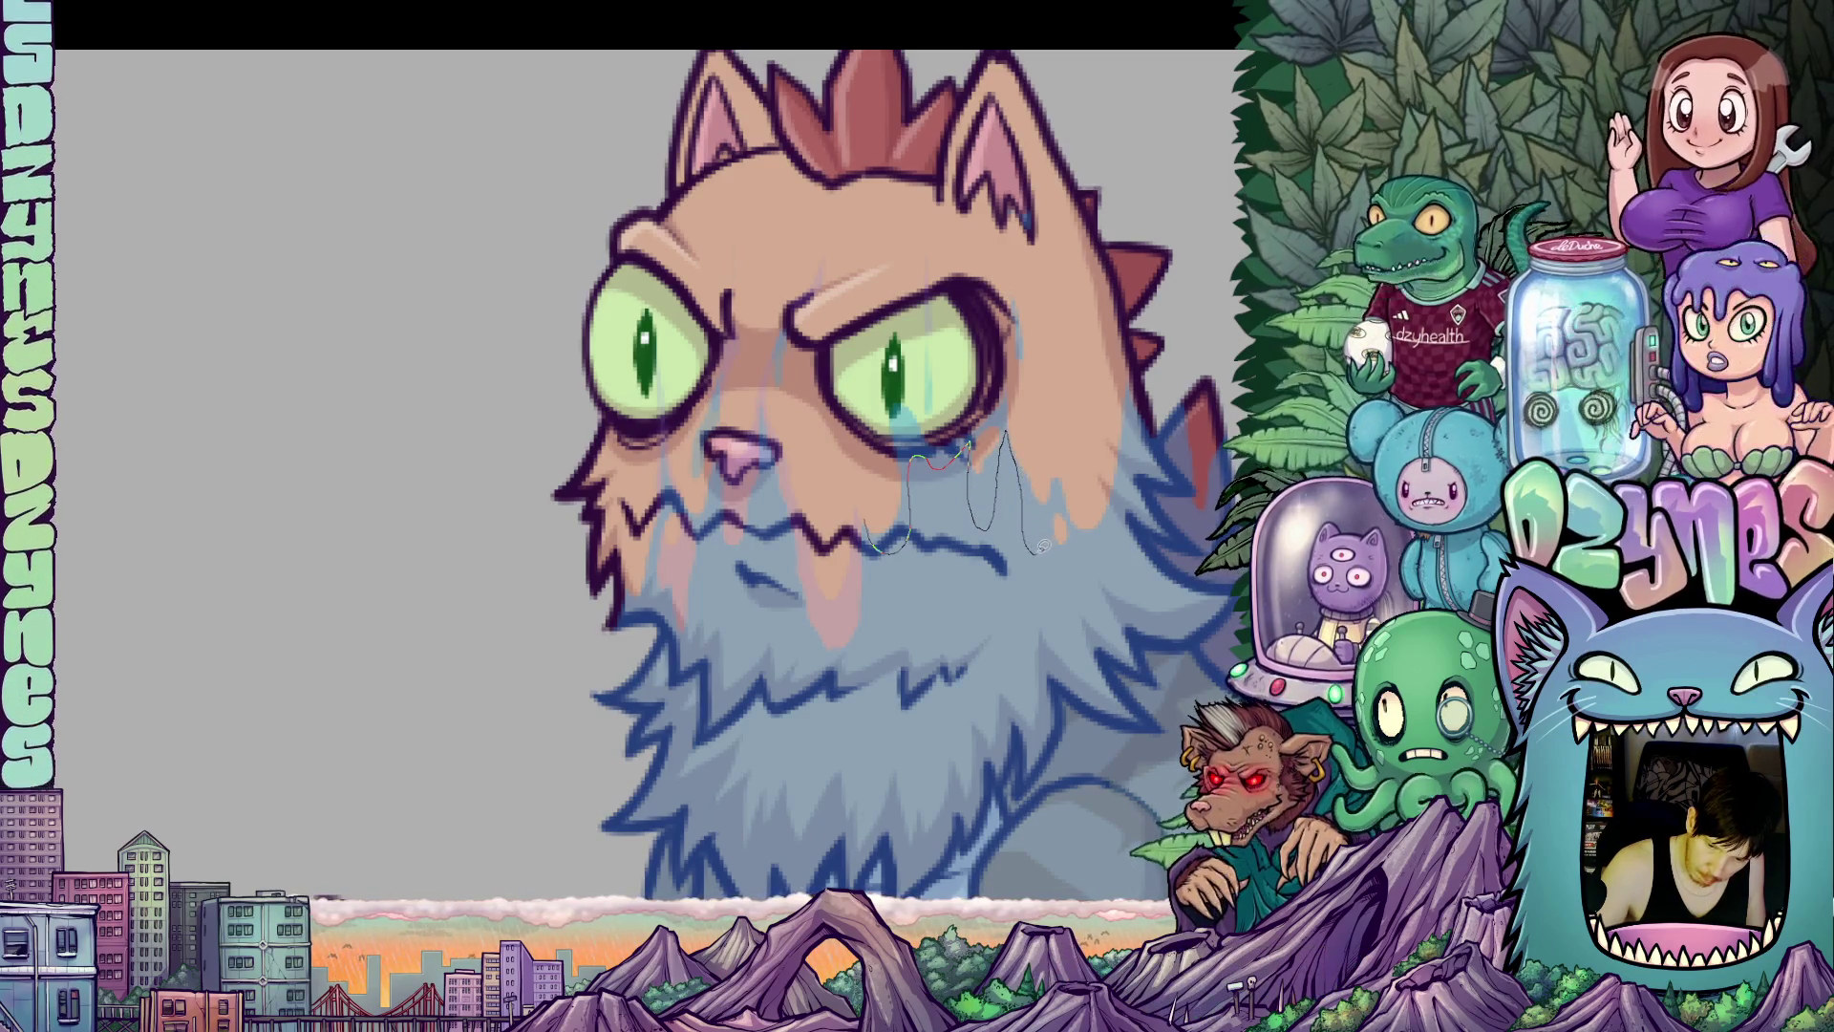
Trace thin patch outlines over the right eye, around the cheek and beside the shoulder.
{"action": "mouse_move", "coordinate": [1047, 433]}
{"action": "left_mouse_down"}
{"action": "mouse_move", "coordinate": [1001, 382]}
{"action": "mouse_move", "coordinate": [976, 378]}
{"action": "mouse_move", "coordinate": [932, 416]}
{"action": "mouse_move", "coordinate": [877, 400]}
{"action": "mouse_move", "coordinate": [871, 473]}
{"action": "left_mouse_up"}
{"action": "left_click_drag", "start_coordinate": [1118, 675], "coordinate": [933, 661]}
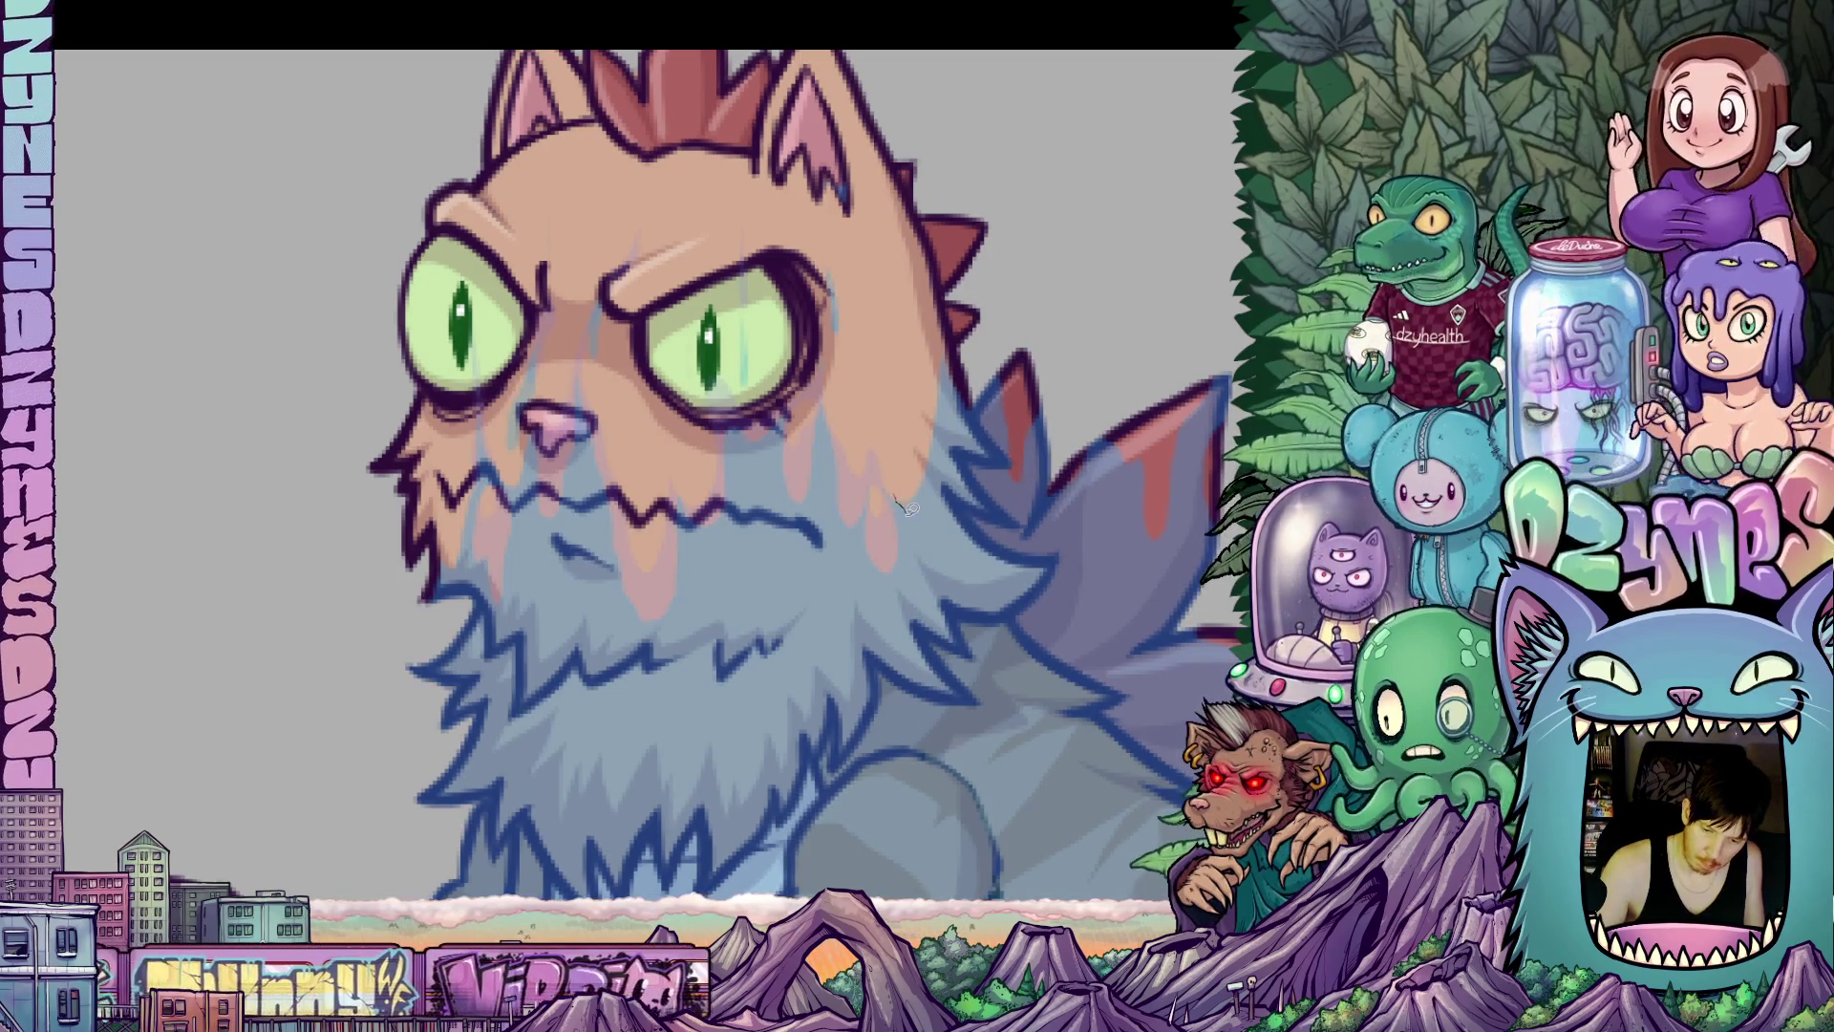
{"action": "mouse_move", "coordinate": [937, 516]}
{"action": "left_mouse_down"}
{"action": "mouse_move", "coordinate": [976, 401]}
{"action": "mouse_move", "coordinate": [931, 345]}
{"action": "mouse_move", "coordinate": [906, 468]}
{"action": "mouse_move", "coordinate": [936, 515]}
{"action": "left_mouse_up"}
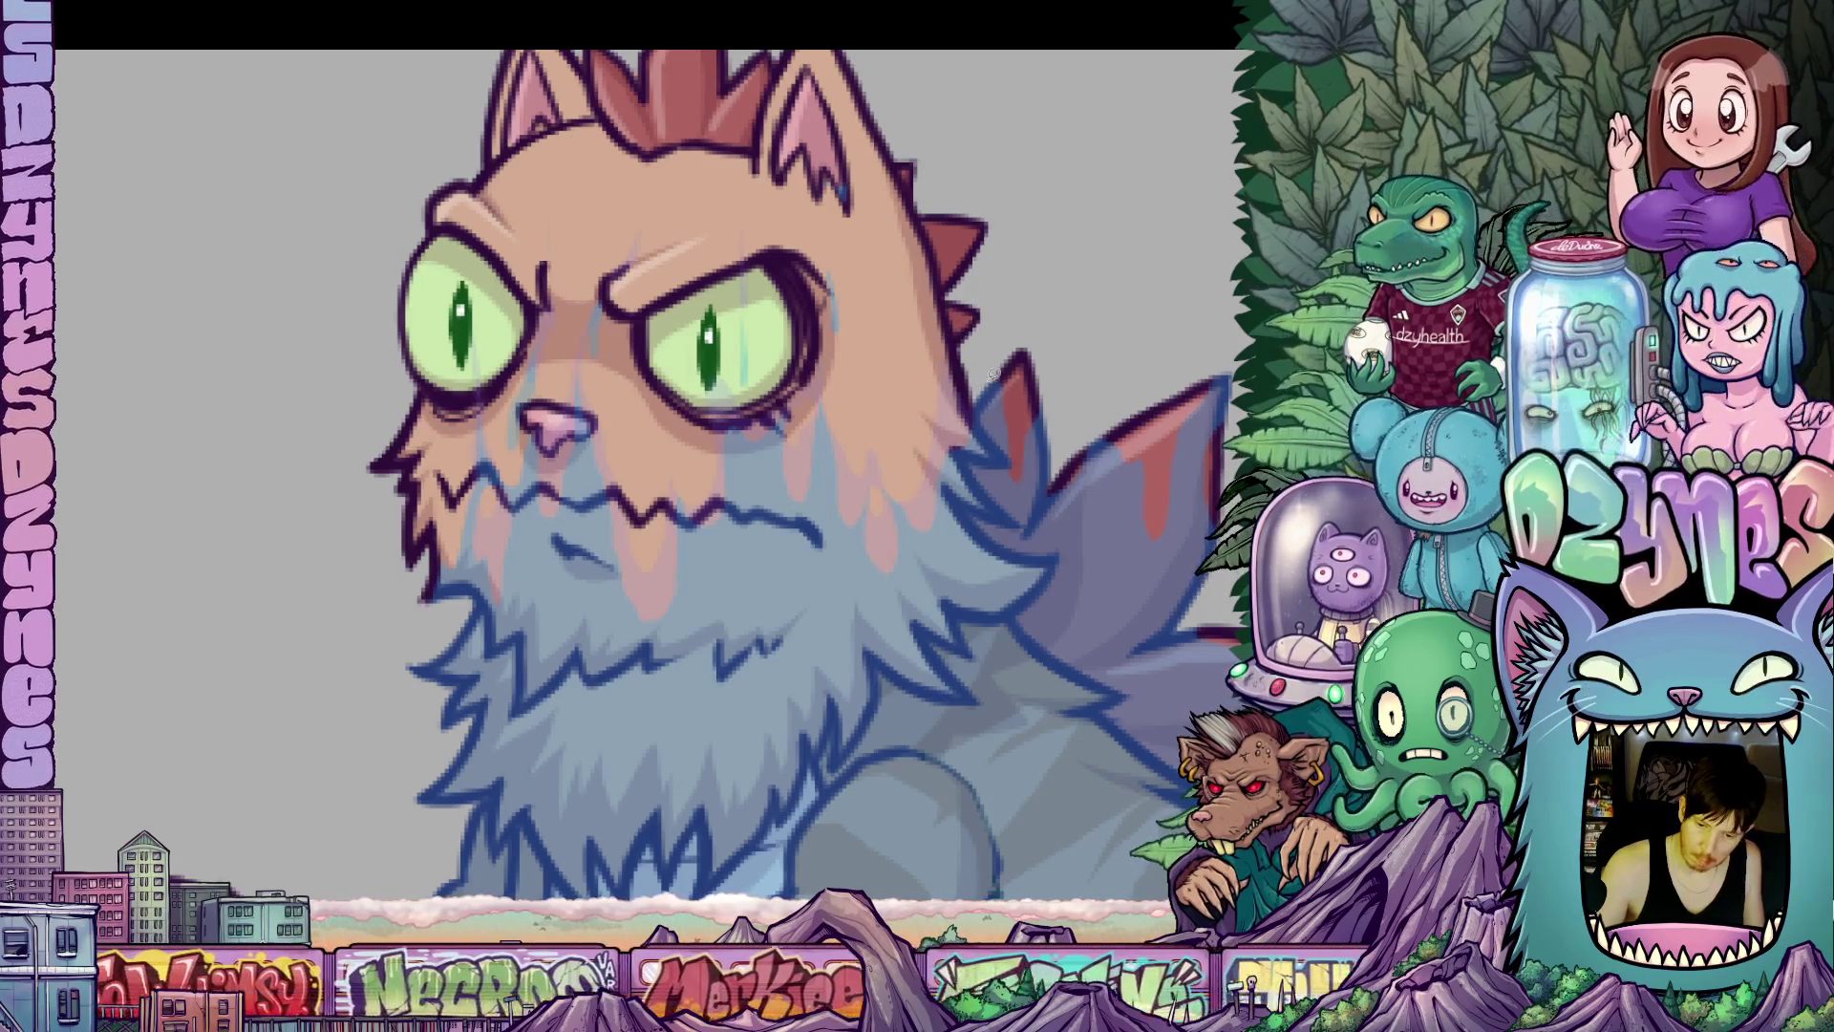
{"action": "mouse_move", "coordinate": [988, 382]}
{"action": "left_mouse_down"}
{"action": "mouse_move", "coordinate": [1005, 513]}
{"action": "mouse_move", "coordinate": [1034, 492]}
{"action": "mouse_move", "coordinate": [1058, 406]}
{"action": "mouse_move", "coordinate": [993, 377]}
{"action": "left_mouse_up"}
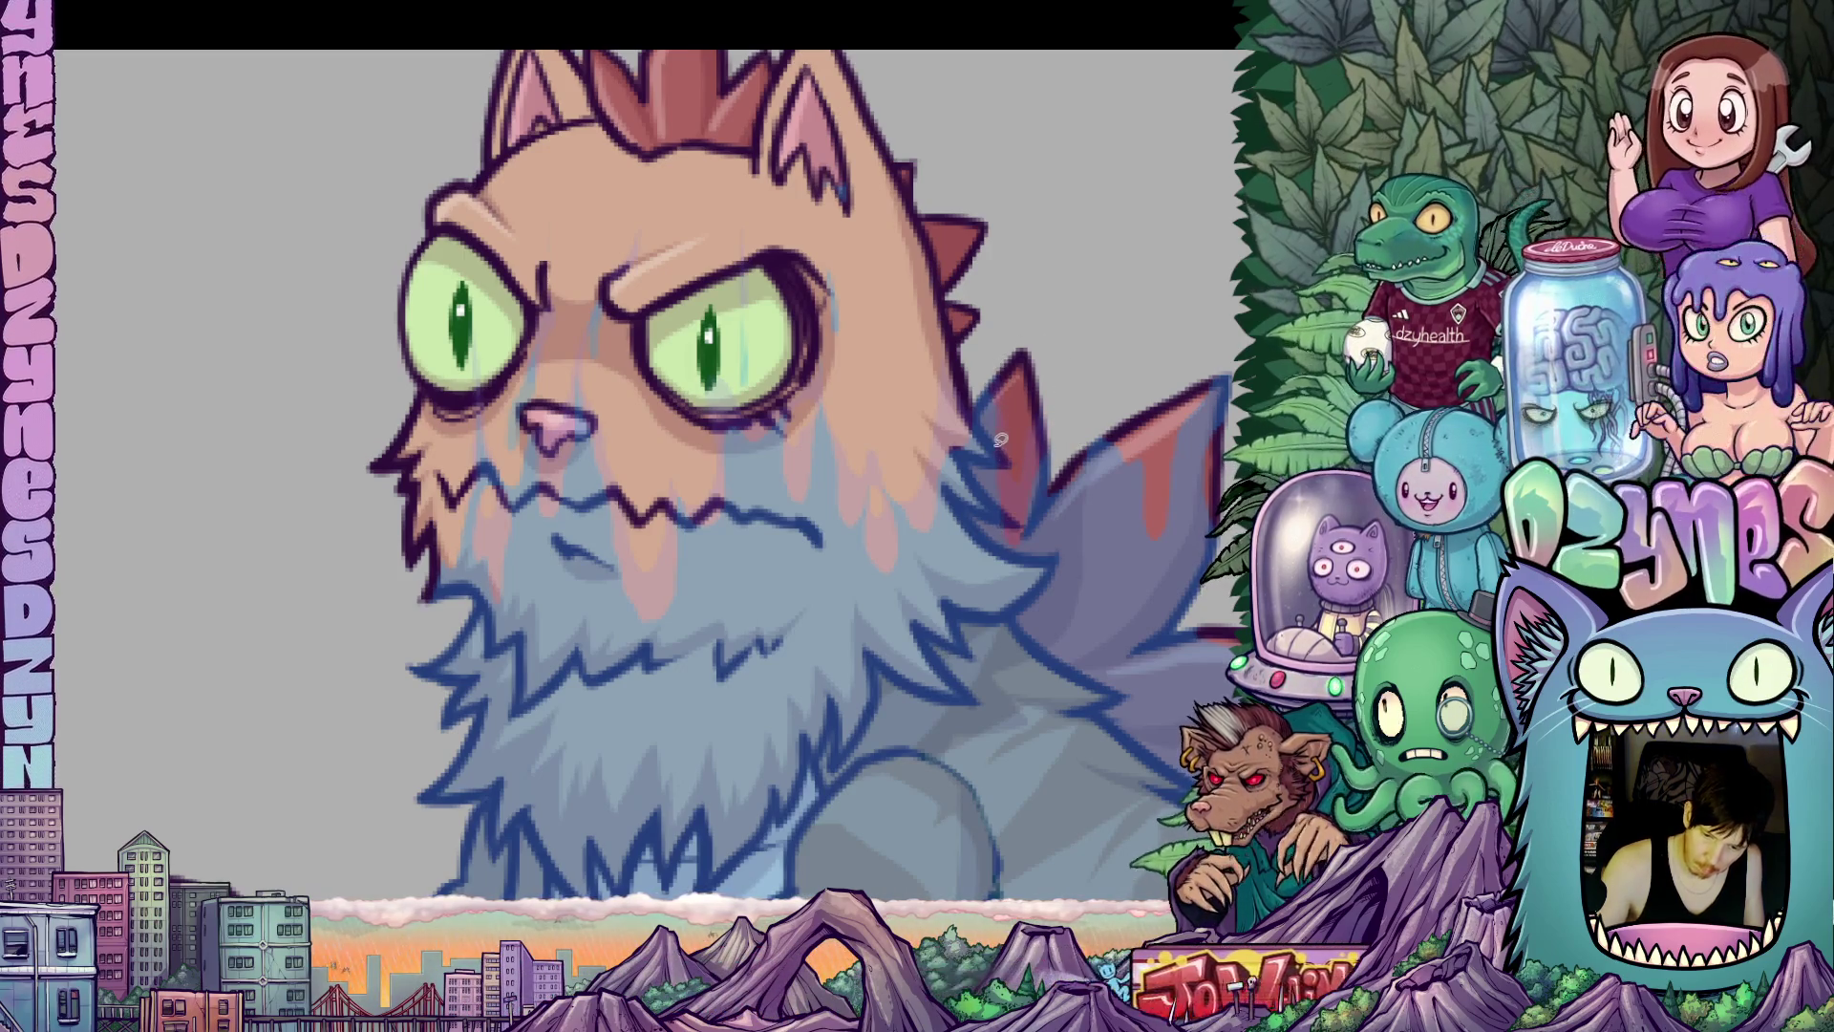
{"action": "mouse_move", "coordinate": [1135, 619]}
{"action": "left_mouse_down"}
{"action": "mouse_move", "coordinate": [1029, 594]}
{"action": "mouse_move", "coordinate": [912, 616]}
{"action": "left_mouse_up"}
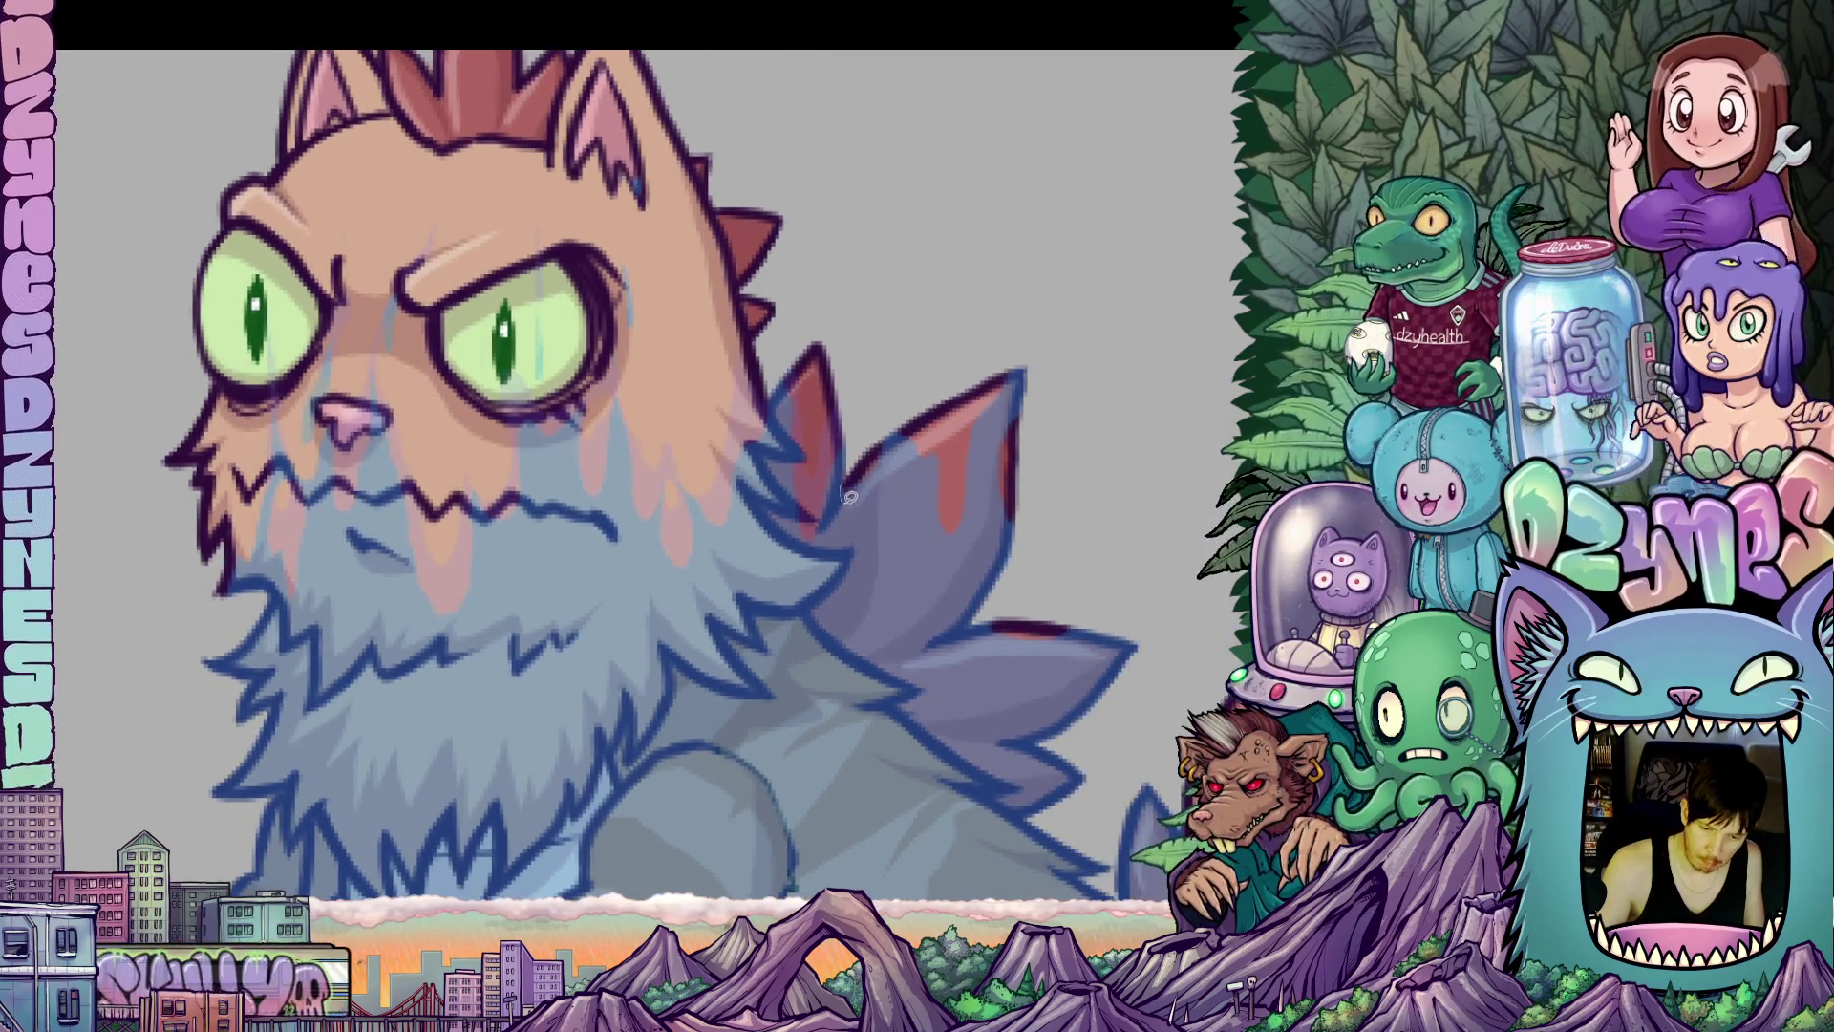